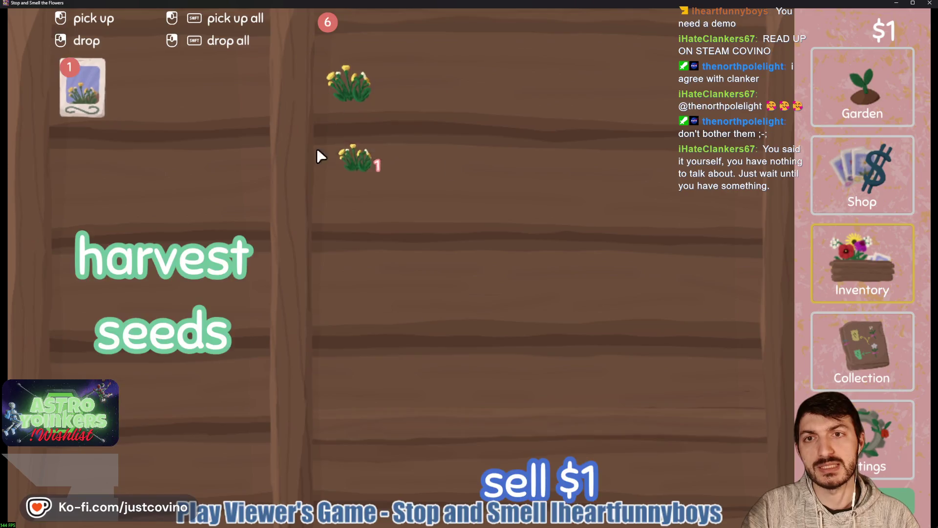
Step: Plant the last seeds in the two empty garden plots
{"action": "left_click", "coordinate": [863, 88]}
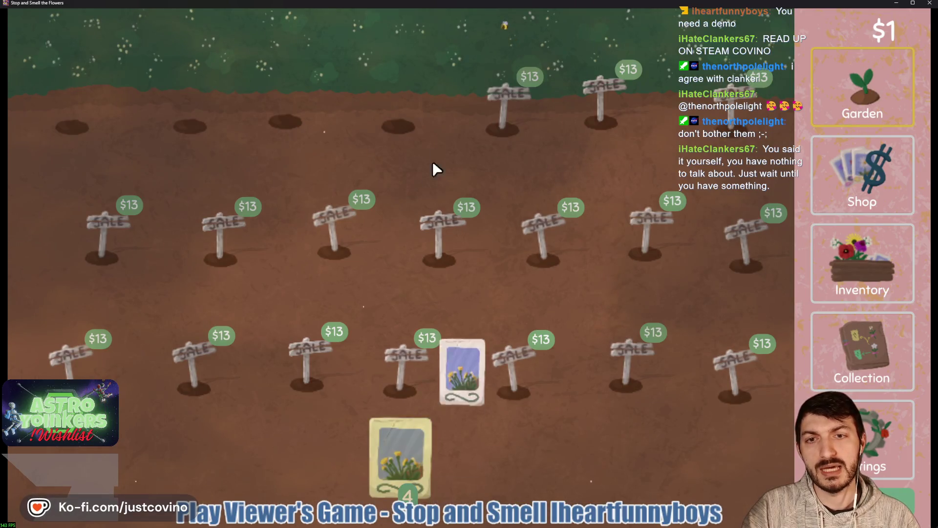
{"action": "left_click", "coordinate": [189, 126]}
{"action": "left_click", "coordinate": [72, 127]}
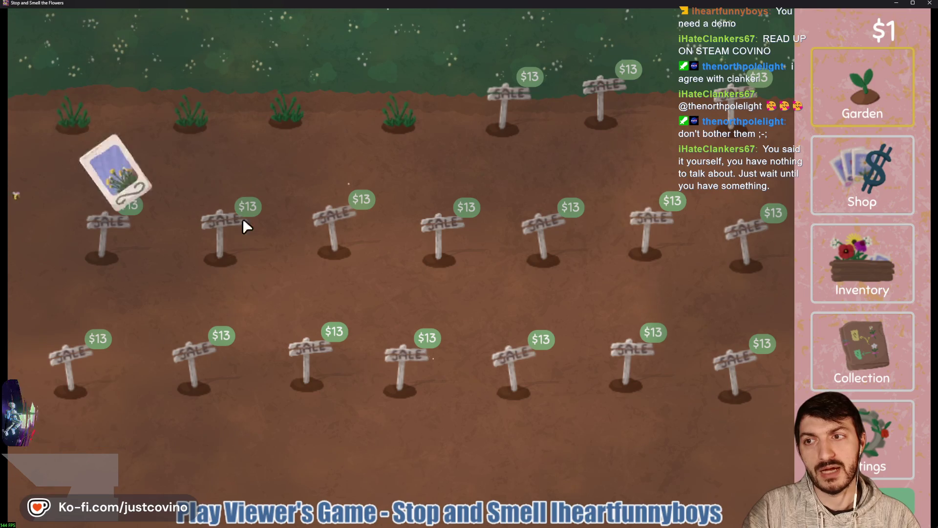
Step: Sell every harvested dandelion for $1 each to reach $7, then view the Collection chart
{"action": "left_click", "coordinate": [893, 261]}
{"action": "left_click", "coordinate": [349, 87]}
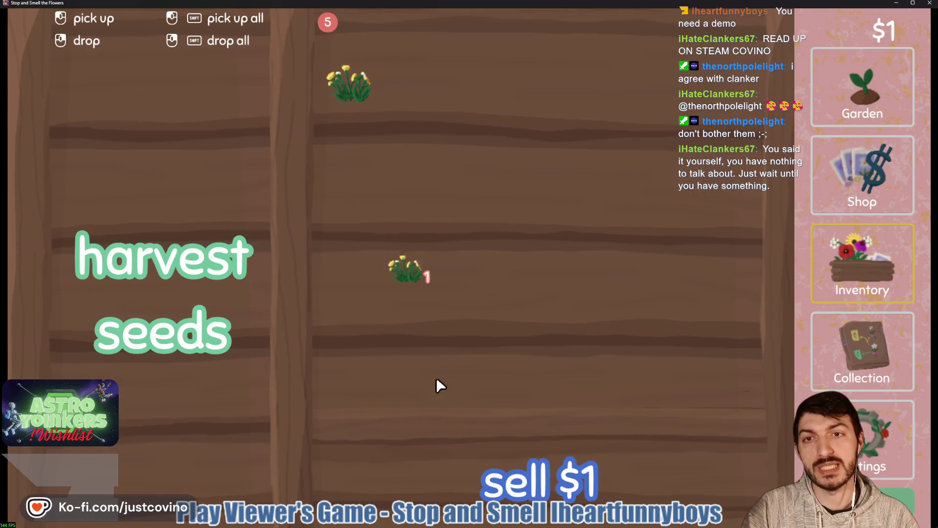
{"action": "left_click", "coordinate": [538, 476]}
{"action": "left_click", "coordinate": [349, 87]}
{"action": "left_click", "coordinate": [484, 445]}
{"action": "left_click", "coordinate": [349, 87]}
{"action": "left_click", "coordinate": [467, 484]}
{"action": "left_click", "coordinate": [349, 87]}
{"action": "left_click", "coordinate": [484, 469]}
{"action": "left_click", "coordinate": [349, 87]}
{"action": "left_click", "coordinate": [446, 440]}
{"action": "left_click", "coordinate": [349, 87]}
{"action": "left_click", "coordinate": [415, 450]}
{"action": "left_click", "coordinate": [863, 361]}
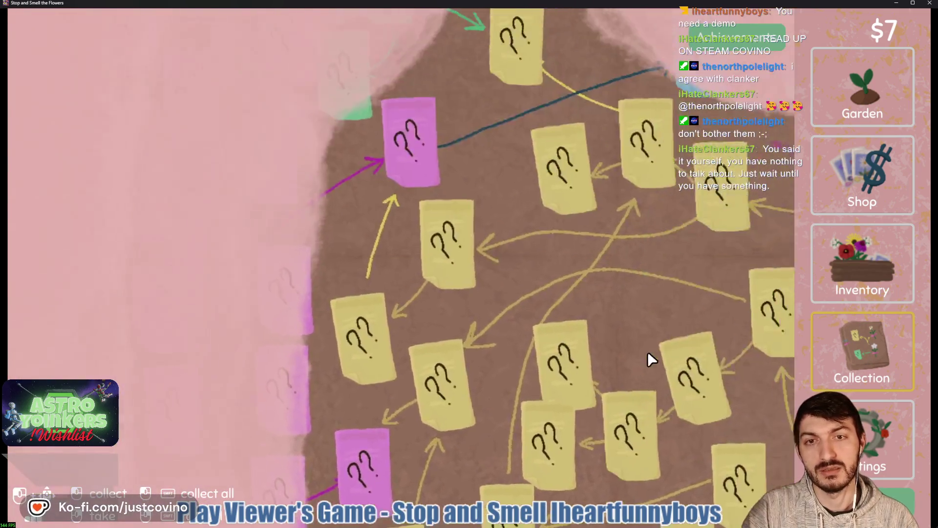
Step: Pan across the Collection chart to look over its entries, then return to the Garden
{"action": "mouse_move", "coordinate": [647, 353]}
{"action": "left_mouse_down"}
{"action": "mouse_move", "coordinate": [465, 388]}
{"action": "mouse_move", "coordinate": [412, 278]}
{"action": "mouse_move", "coordinate": [423, 175]}
{"action": "mouse_move", "coordinate": [531, 156]}
{"action": "mouse_move", "coordinate": [552, 227]}
{"action": "mouse_move", "coordinate": [373, 268]}
{"action": "mouse_move", "coordinate": [373, 164]}
{"action": "mouse_move", "coordinate": [429, 138]}
{"action": "left_mouse_up"}
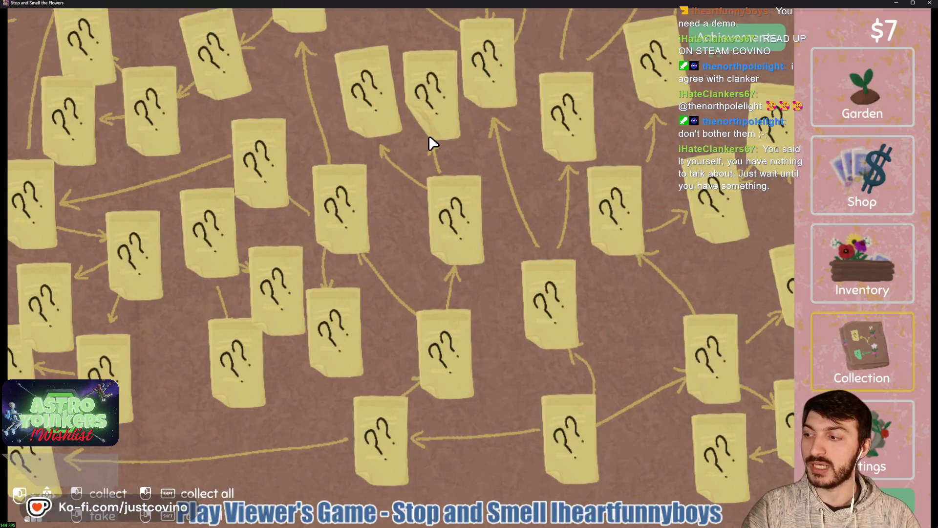
{"action": "mouse_move", "coordinate": [537, 207]}
{"action": "left_mouse_down"}
{"action": "mouse_move", "coordinate": [477, 155]}
{"action": "mouse_move", "coordinate": [532, 254]}
{"action": "mouse_move", "coordinate": [537, 317]}
{"action": "mouse_move", "coordinate": [537, 255]}
{"action": "left_mouse_up"}
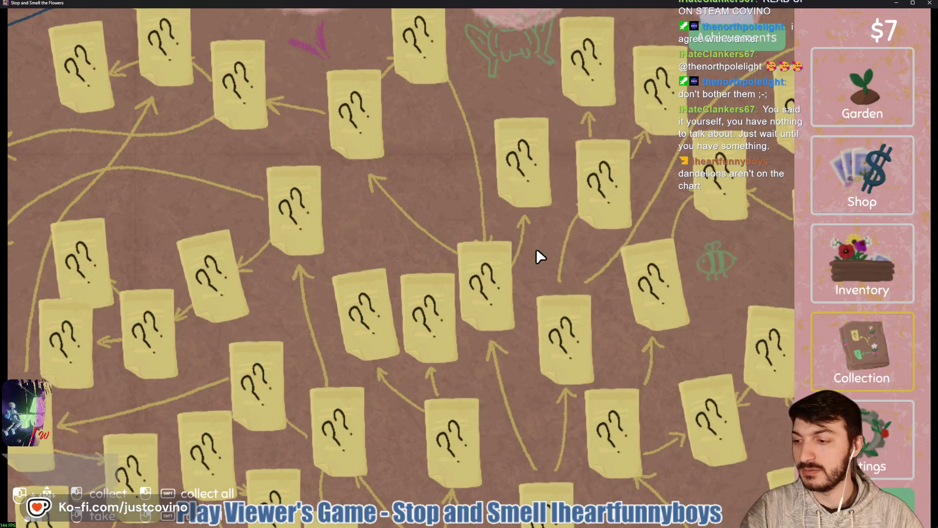
{"action": "mouse_move", "coordinate": [511, 270]}
{"action": "left_mouse_down"}
{"action": "mouse_move", "coordinate": [425, 92]}
{"action": "mouse_move", "coordinate": [630, 79]}
{"action": "mouse_move", "coordinate": [395, 101]}
{"action": "left_mouse_up"}
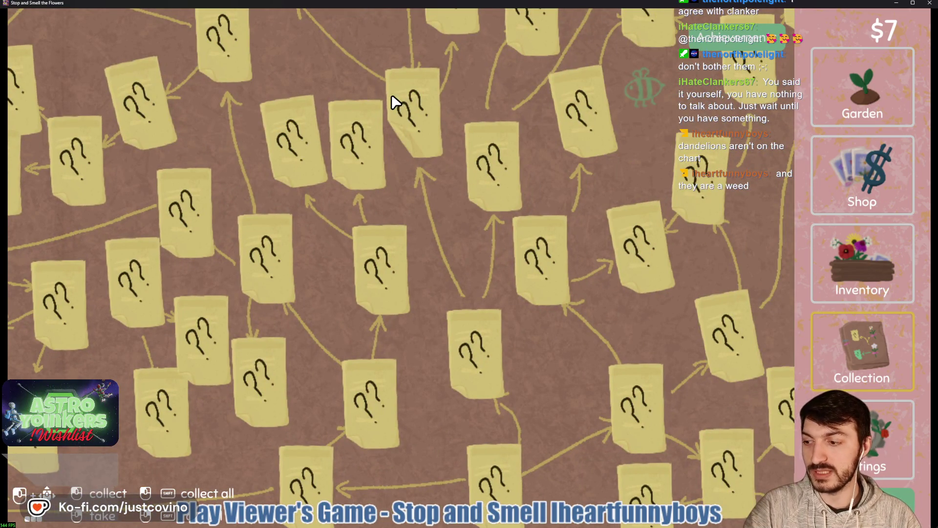
{"action": "left_click", "coordinate": [878, 119]}
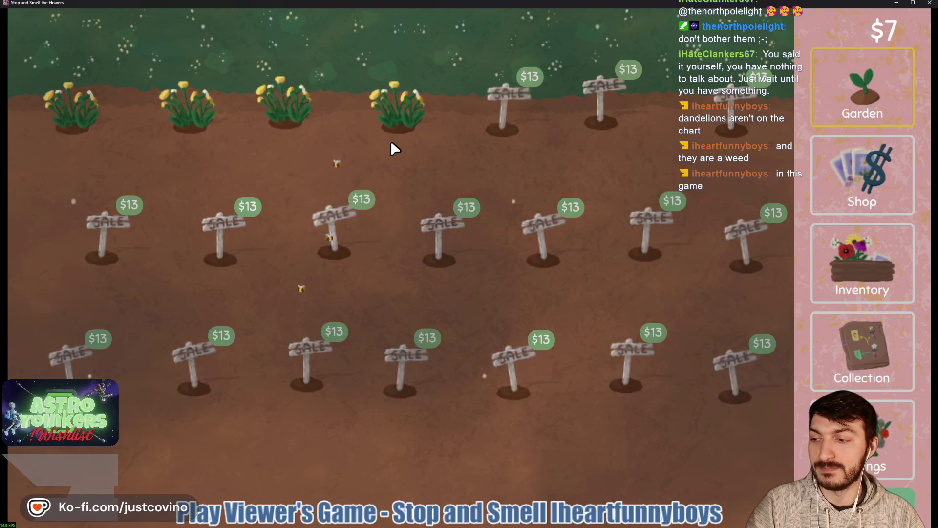
Step: Harvest the four blooming top-row dandelions and turn one bunch into seeds
{"action": "left_click", "coordinate": [393, 108]}
{"action": "left_click", "coordinate": [303, 116]}
{"action": "left_click", "coordinate": [187, 108]}
{"action": "left_click", "coordinate": [74, 105]}
{"action": "left_click", "coordinate": [875, 247]}
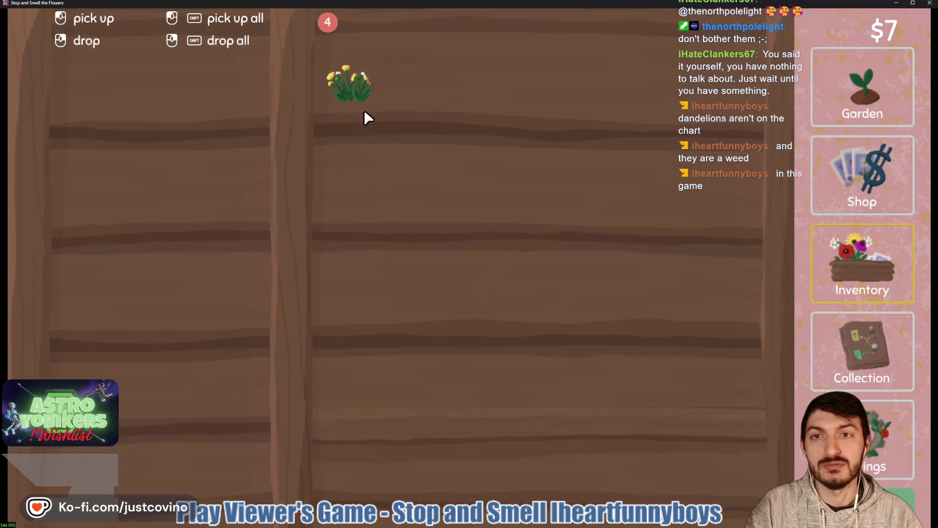
{"action": "left_click", "coordinate": [268, 123]}
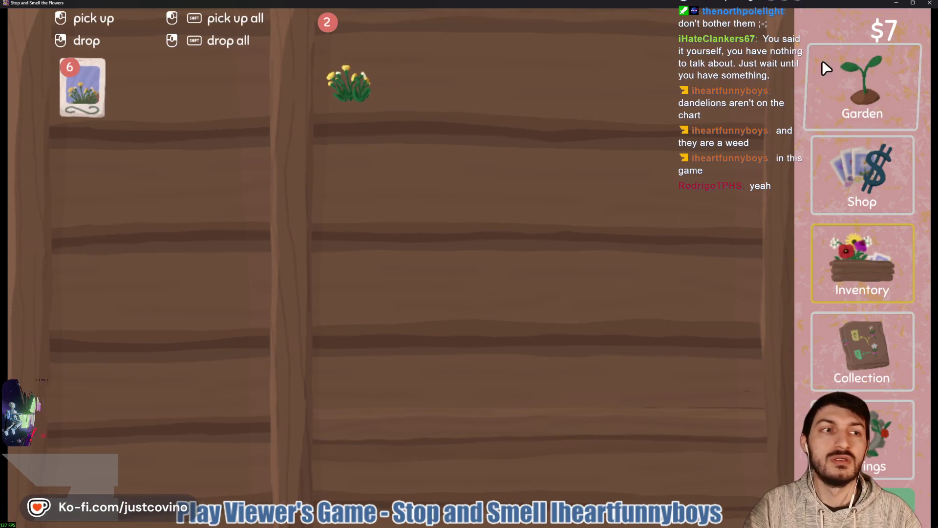
Step: Plant dandelion seeds in the four top-row holes
{"action": "left_click", "coordinate": [824, 67]}
{"action": "left_click", "coordinate": [355, 110]}
{"action": "left_click", "coordinate": [292, 120]}
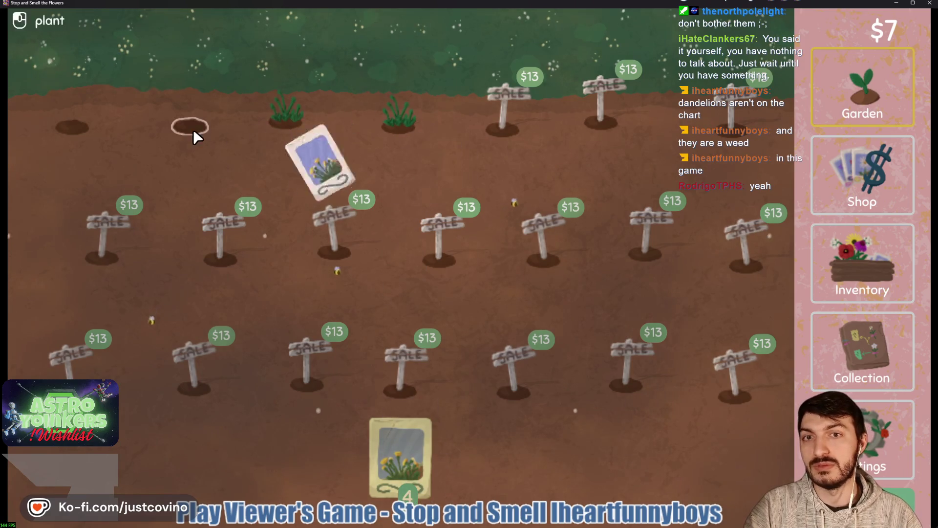
{"action": "left_click", "coordinate": [192, 129]}
{"action": "left_click", "coordinate": [52, 125]}
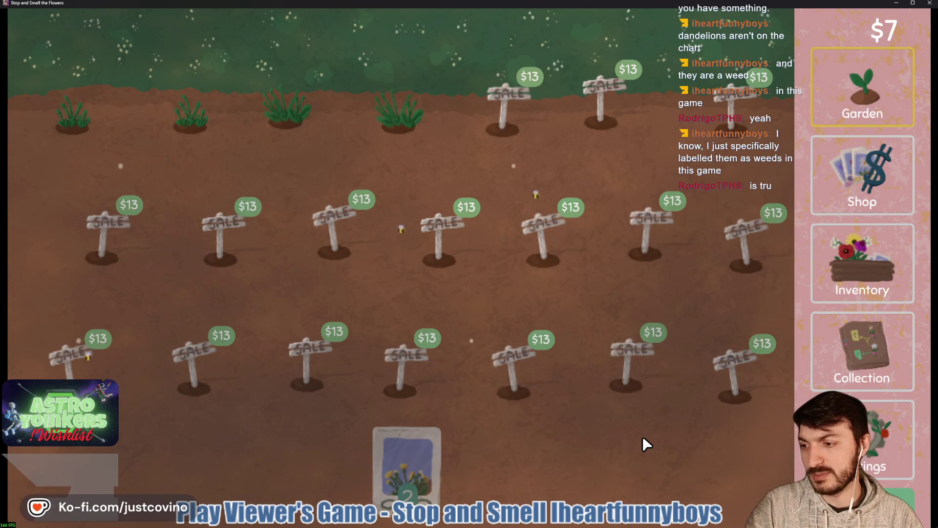
Step: Sell both remaining dandelion bunches for $1 each
{"action": "left_click", "coordinate": [860, 265]}
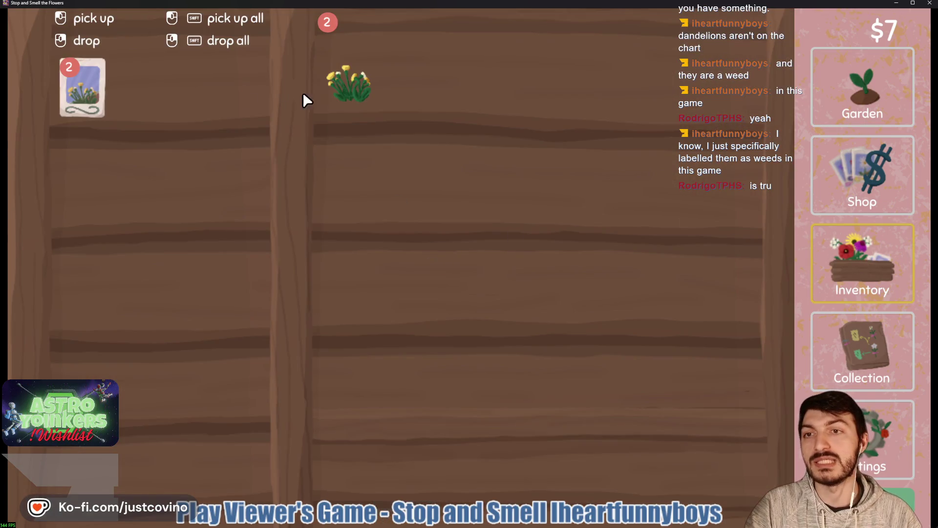
{"action": "mouse_move", "coordinate": [364, 87]}
{"action": "left_mouse_down"}
{"action": "mouse_move", "coordinate": [464, 435]}
{"action": "mouse_move", "coordinate": [468, 391]}
{"action": "left_mouse_up"}
{"action": "left_click", "coordinate": [826, 117]}
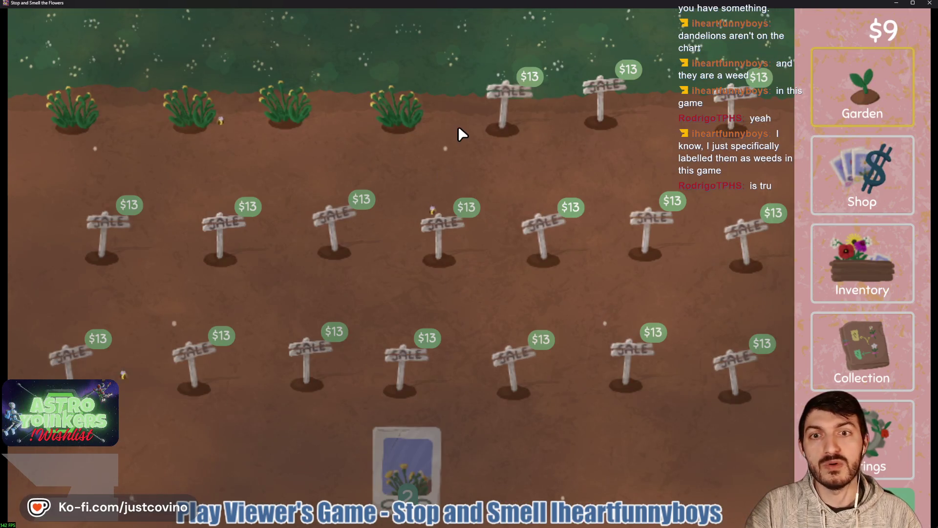
{"action": "left_click", "coordinate": [862, 280]}
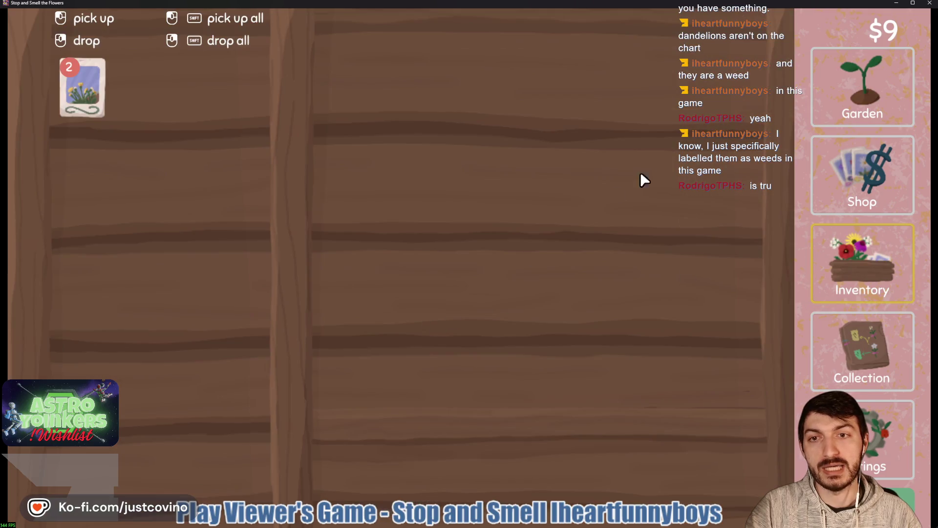
{"action": "key", "text": "Escape"}
Step: Harvest the grown dandelions and plant dandelion seeds in the three empty holes
{"action": "left_click", "coordinate": [195, 104]}
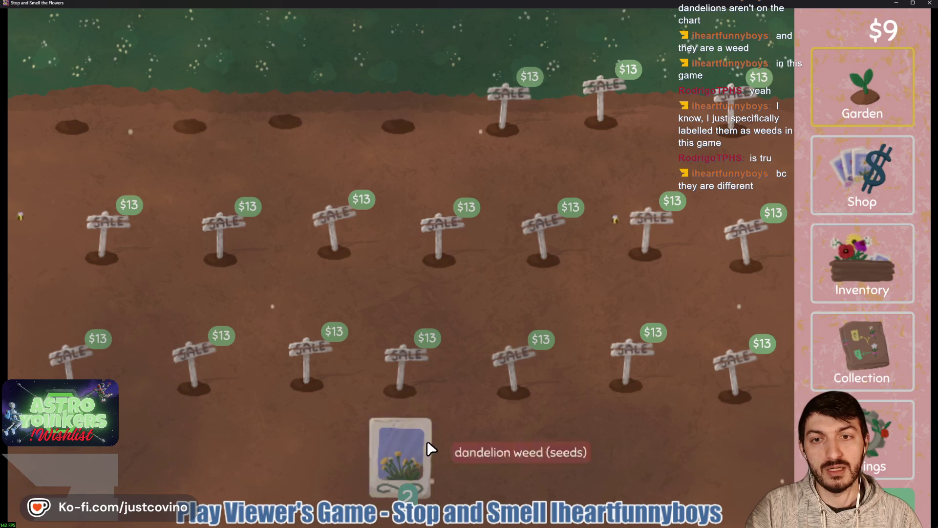
{"action": "left_click", "coordinate": [859, 286]}
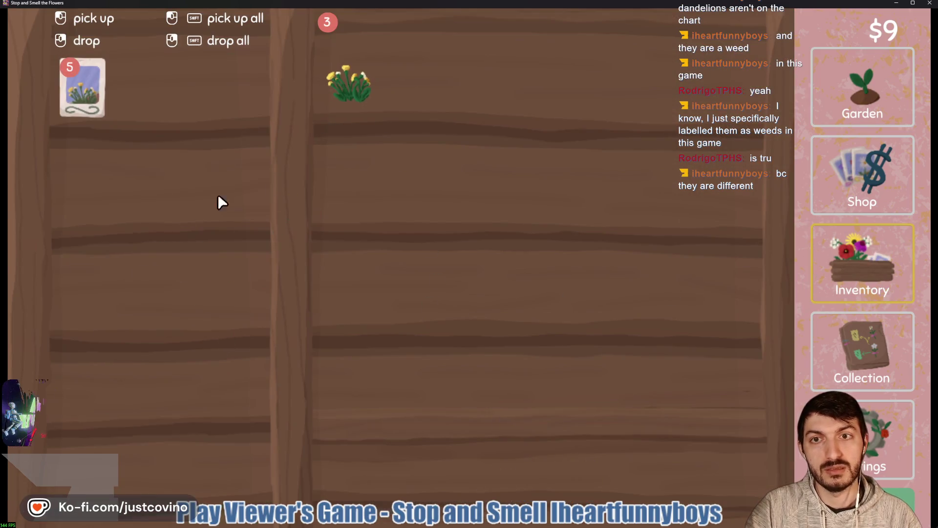
{"action": "key", "text": "Escape"}
{"action": "left_click", "coordinate": [425, 454]}
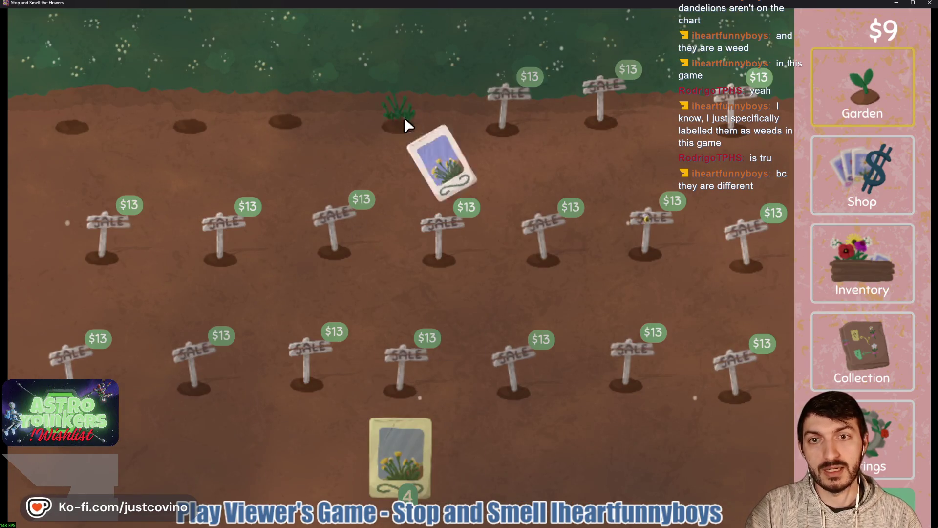
{"action": "left_click", "coordinate": [286, 122]}
{"action": "left_click", "coordinate": [191, 126]}
{"action": "left_click", "coordinate": [72, 127]}
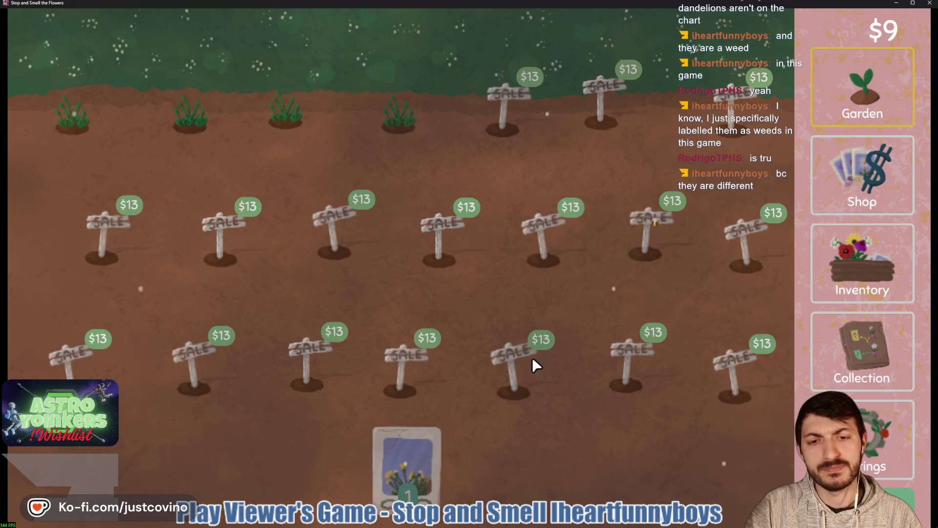
Step: Sell the last three dandelions for $1 each, bringing money to $12
{"action": "left_click", "coordinate": [860, 286]}
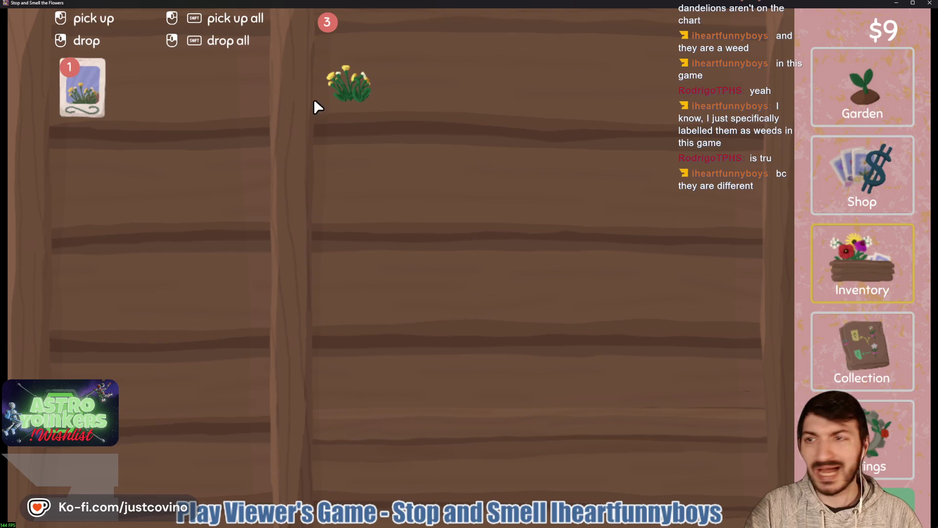
{"action": "left_click", "coordinate": [339, 83]}
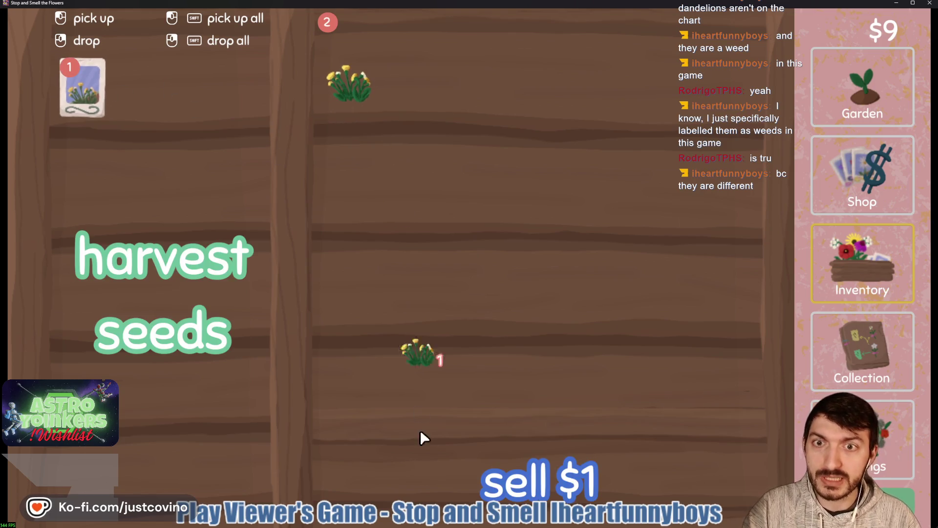
{"action": "left_click", "coordinate": [475, 457]}
{"action": "left_click", "coordinate": [350, 84]}
{"action": "left_click", "coordinate": [452, 409]}
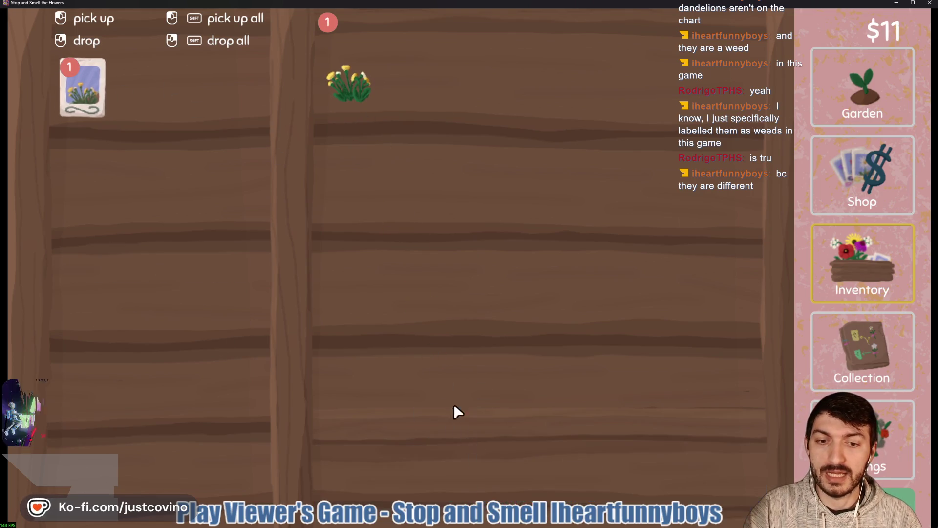
{"action": "left_click", "coordinate": [358, 86]}
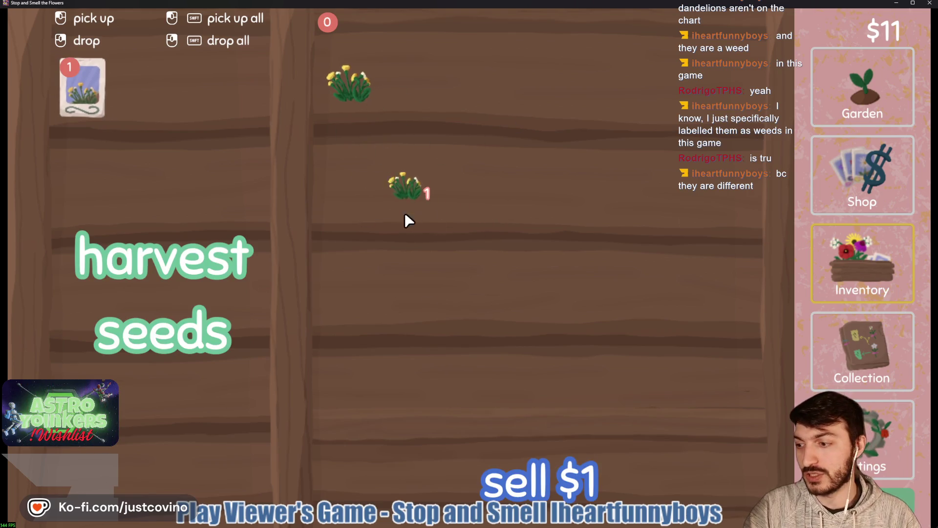
{"action": "left_click", "coordinate": [473, 479]}
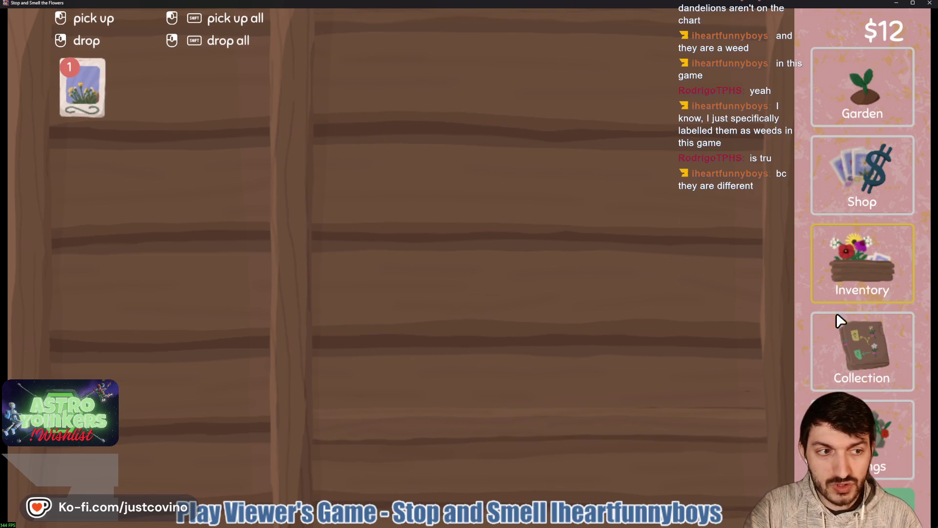
{"action": "left_click", "coordinate": [850, 147]}
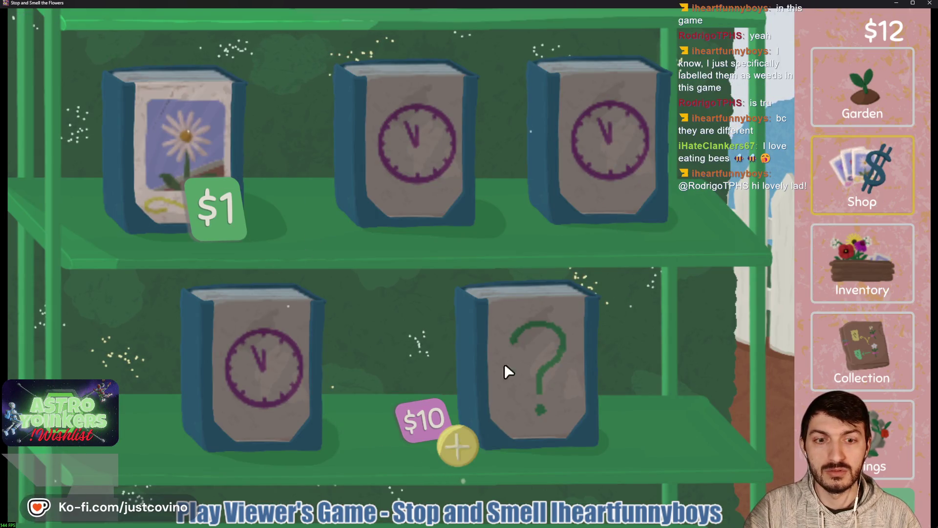
Step: Reroll the mystery seed book and buy the $1 daisy seeds, leaving $1
{"action": "left_click", "coordinate": [437, 439]}
{"action": "left_click", "coordinate": [215, 200]}
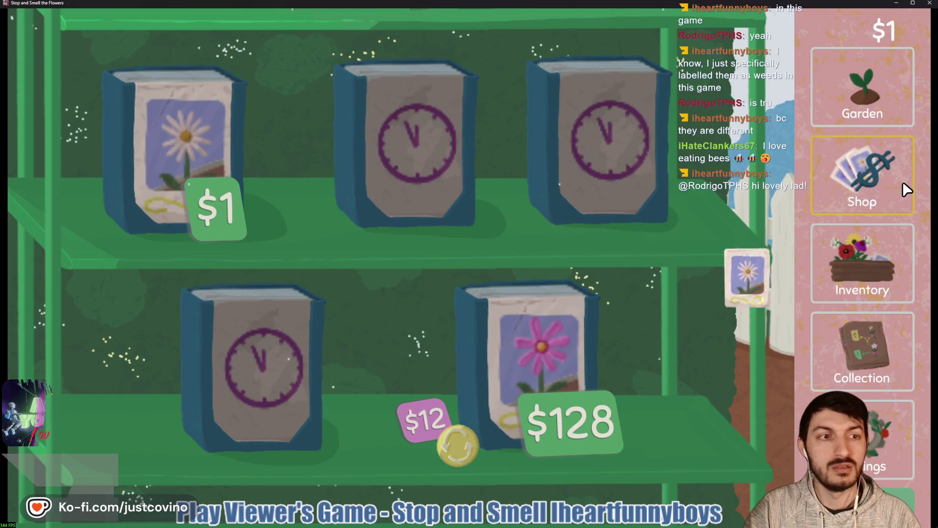
{"action": "left_click", "coordinate": [841, 123]}
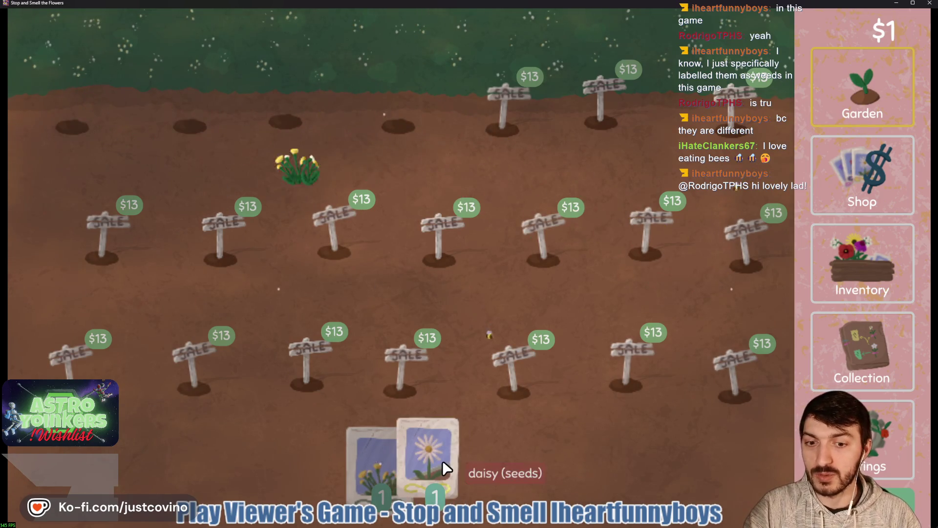
Step: Plant the daisy seeds in the leftmost top-row hole
{"action": "left_click", "coordinate": [457, 461]}
{"action": "left_click", "coordinate": [72, 127]}
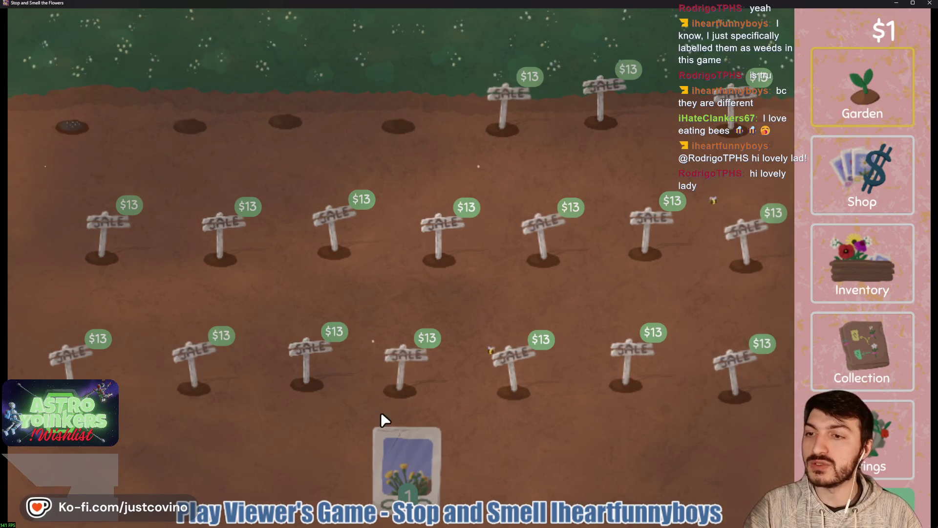
{"action": "left_click", "coordinate": [377, 452]}
Step: Turn one yellow flower into seeds and sell the other yellow flowers
{"action": "left_click", "coordinate": [890, 240]}
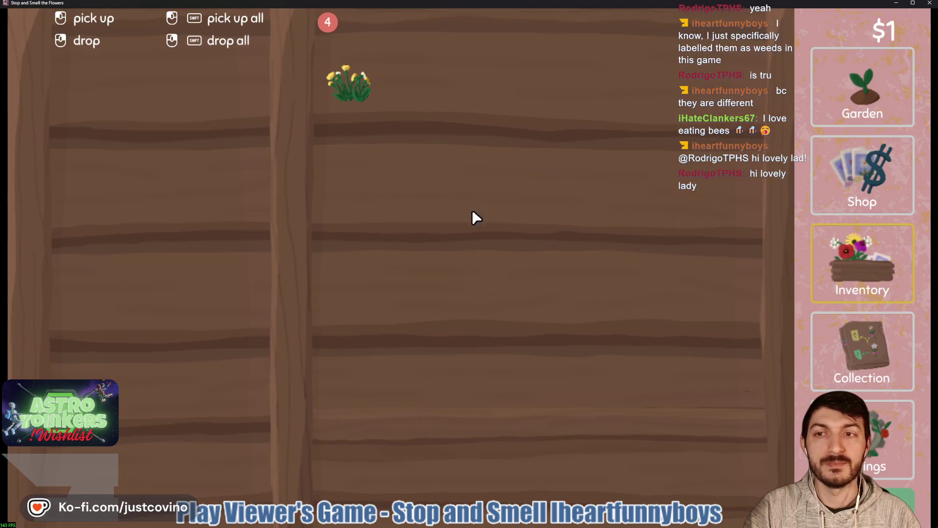
{"action": "left_click", "coordinate": [337, 88]}
{"action": "left_click", "coordinate": [176, 201]}
{"action": "left_click", "coordinate": [408, 284]}
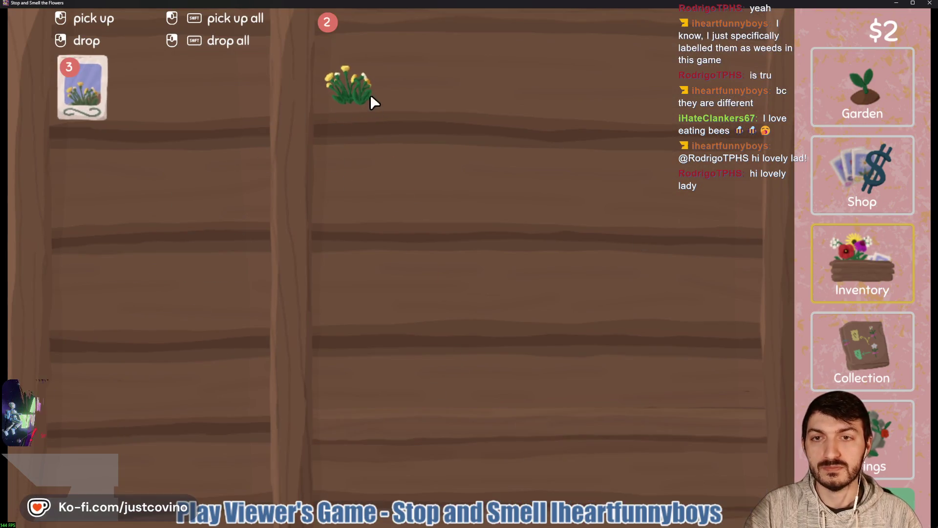
{"action": "left_click", "coordinate": [370, 95]}
{"action": "left_click", "coordinate": [491, 439]}
{"action": "left_click", "coordinate": [348, 87]}
{"action": "left_click", "coordinate": [455, 446]}
{"action": "left_click", "coordinate": [869, 111]}
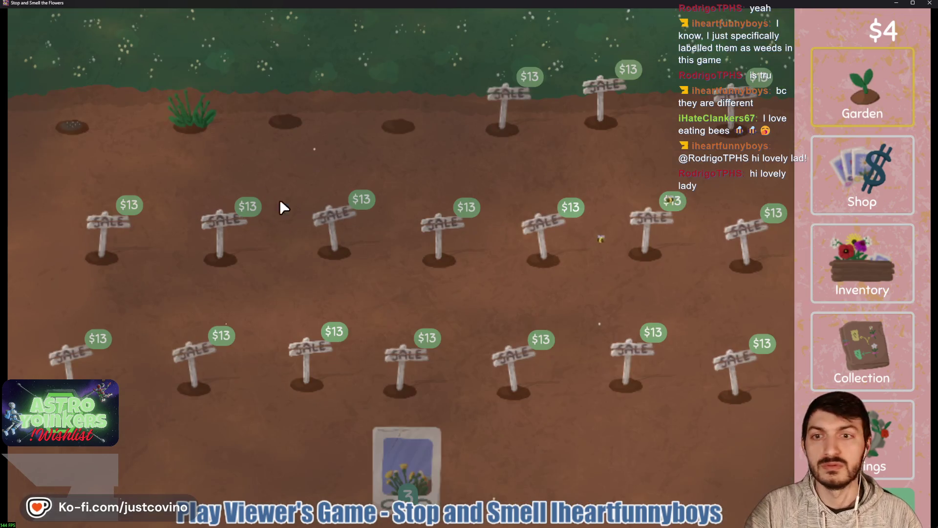
Step: Plant dandelion seeds in the empty top-row holes
{"action": "left_click", "coordinate": [279, 199]}
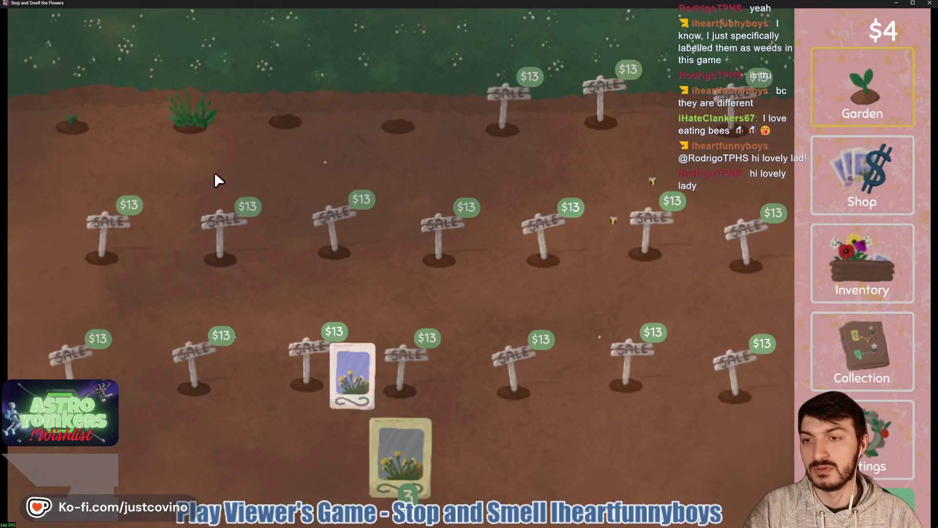
{"action": "left_click", "coordinate": [464, 469]}
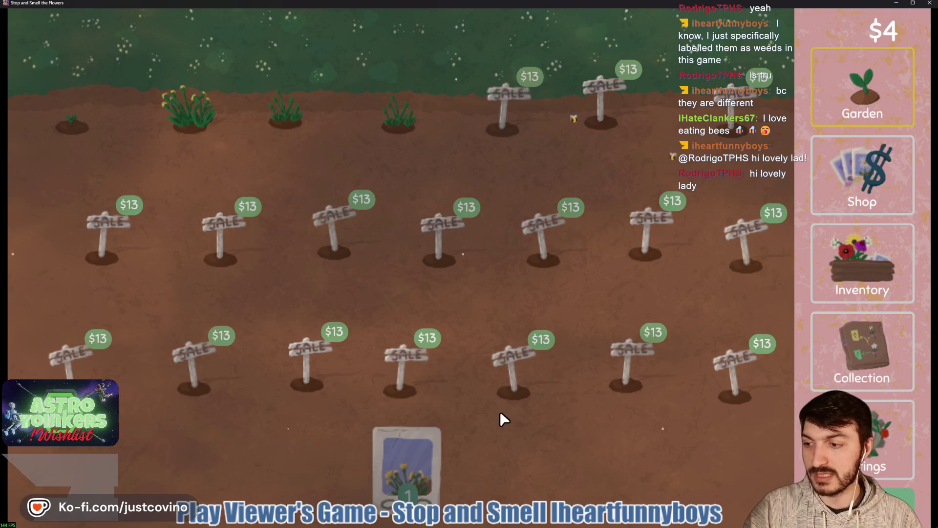
{"action": "left_click", "coordinate": [870, 249]}
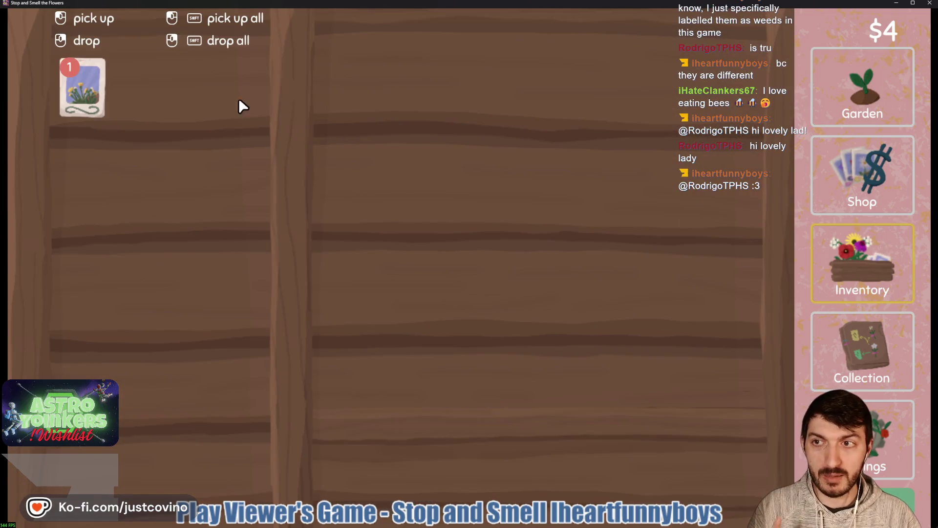
{"action": "left_click", "coordinate": [77, 104]}
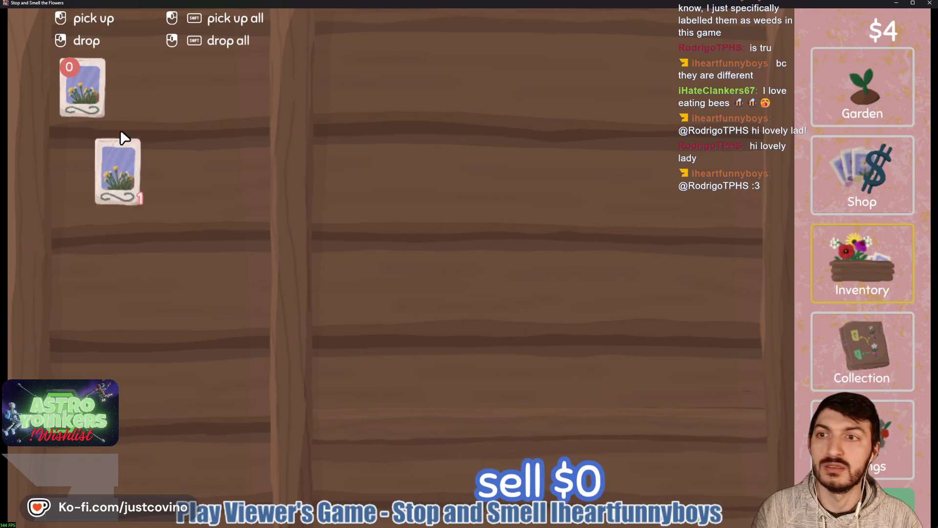
{"action": "left_click", "coordinate": [831, 93]}
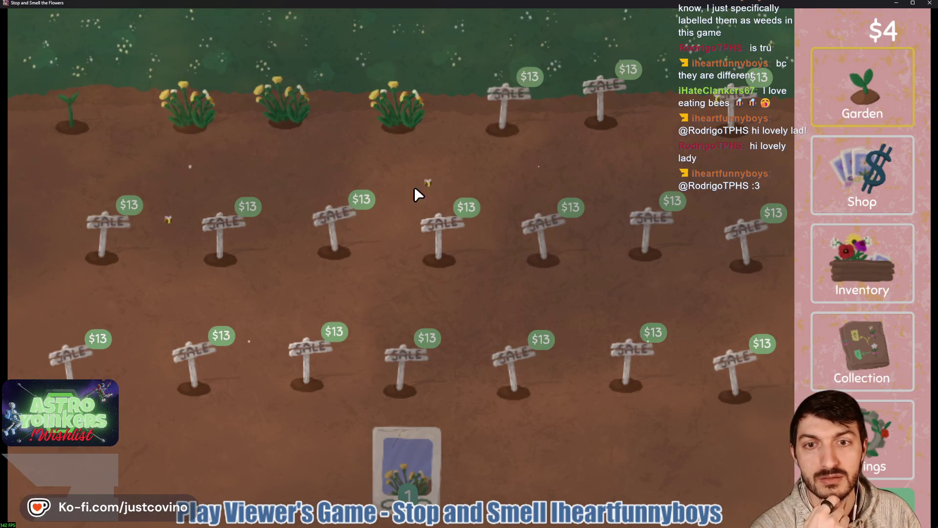
Step: Harvest the daisy, turn it and a yellow flower into seeds, and sell the remaining yellow flowers
{"action": "left_click", "coordinate": [77, 76]}
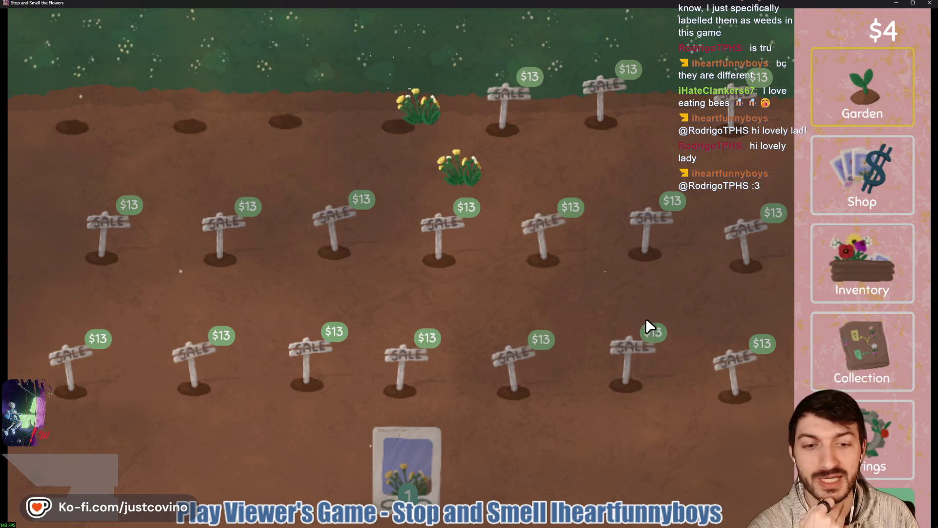
{"action": "left_click", "coordinate": [863, 264]}
{"action": "left_click", "coordinate": [422, 48]}
{"action": "left_click", "coordinate": [122, 176]}
{"action": "left_click", "coordinate": [349, 84]}
{"action": "left_click", "coordinate": [235, 239]}
{"action": "left_click", "coordinate": [354, 92]}
{"action": "left_click", "coordinate": [464, 487]}
{"action": "left_click", "coordinate": [356, 101]}
{"action": "left_click", "coordinate": [489, 484]}
Step: Plant dandelion seeds in three top-row holes and daisy seeds in the fourth
{"action": "left_click", "coordinate": [382, 463]}
{"action": "left_click", "coordinate": [74, 128]}
{"action": "left_click", "coordinate": [190, 126]}
{"action": "left_click", "coordinate": [285, 122]}
{"action": "left_click", "coordinate": [385, 469]}
{"action": "left_click", "coordinate": [430, 469]}
{"action": "left_click", "coordinate": [401, 125]}
{"action": "left_click", "coordinate": [433, 473]}
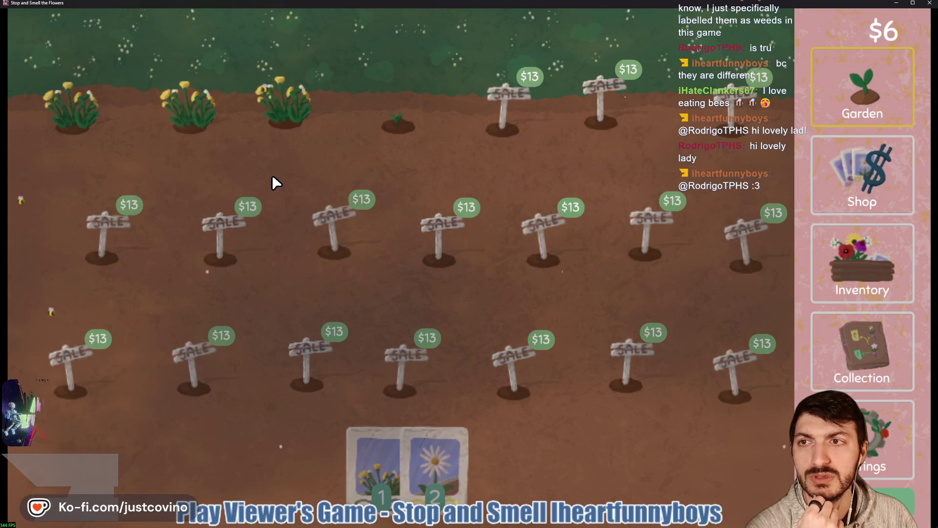
Step: Harvest the top-row flowers, plant daisy seeds in two holes and dandelion seeds top-left
{"action": "left_click", "coordinate": [49, 105]}
{"action": "left_click", "coordinate": [404, 444]}
{"action": "left_click", "coordinate": [265, 110]}
{"action": "left_click", "coordinate": [192, 127]}
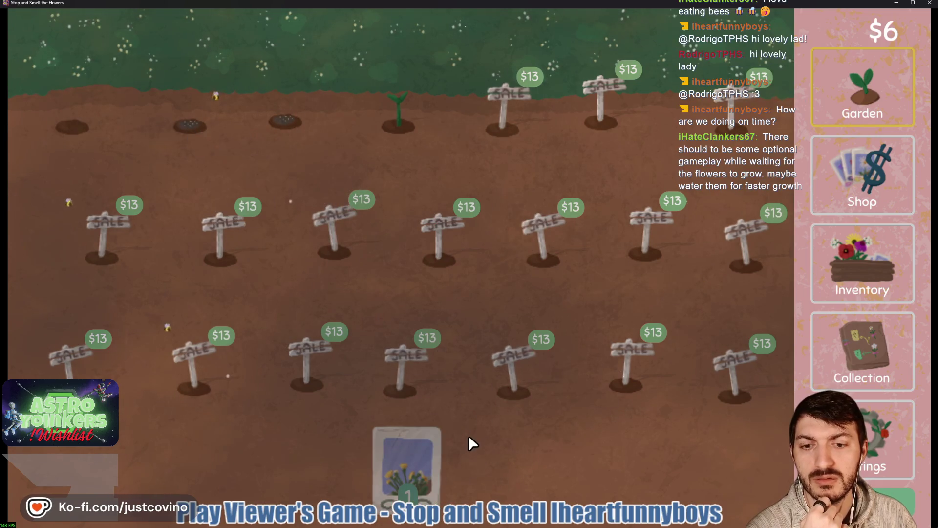
{"action": "left_click", "coordinate": [436, 443]}
{"action": "left_click", "coordinate": [63, 117]}
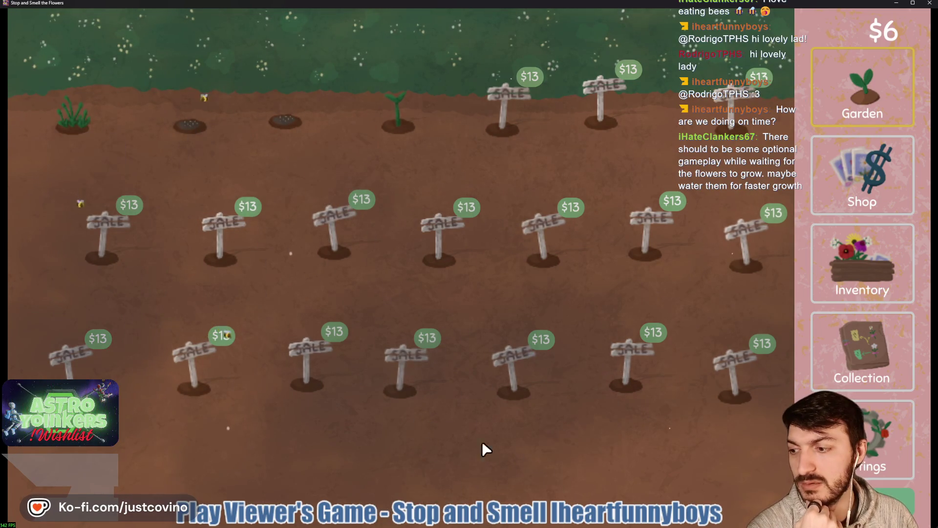
Step: Sell the three harvested flowers from the inventory
{"action": "left_click", "coordinate": [863, 274]}
{"action": "left_click_drag", "start_coordinate": [347, 88], "coordinate": [430, 420]}
{"action": "mouse_move", "coordinate": [353, 98]}
{"action": "left_mouse_down"}
{"action": "mouse_move", "coordinate": [346, 83]}
{"action": "mouse_move", "coordinate": [430, 420]}
{"action": "mouse_move", "coordinate": [524, 465]}
{"action": "left_mouse_up"}
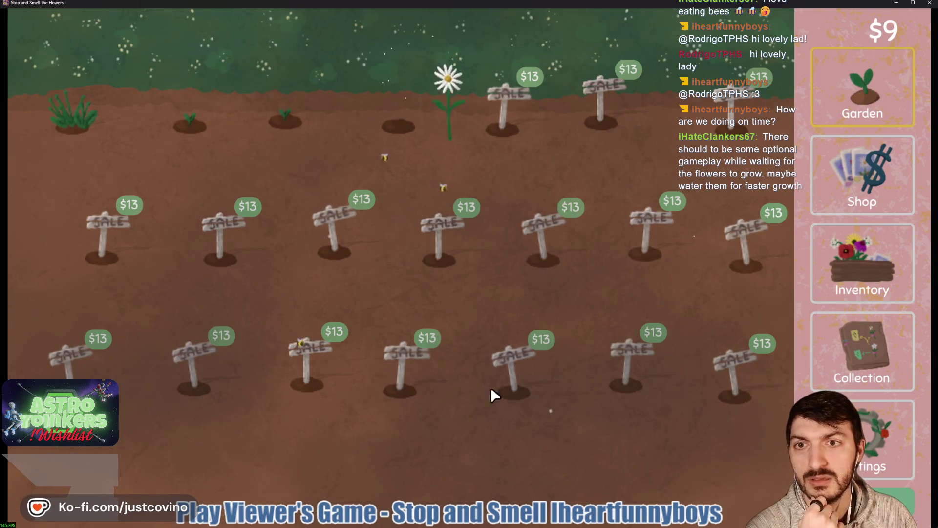
Step: Turn the blooming daisy into seeds and plant them in two empty top-row plots
{"action": "left_click", "coordinate": [858, 276]}
{"action": "left_click", "coordinate": [347, 49]}
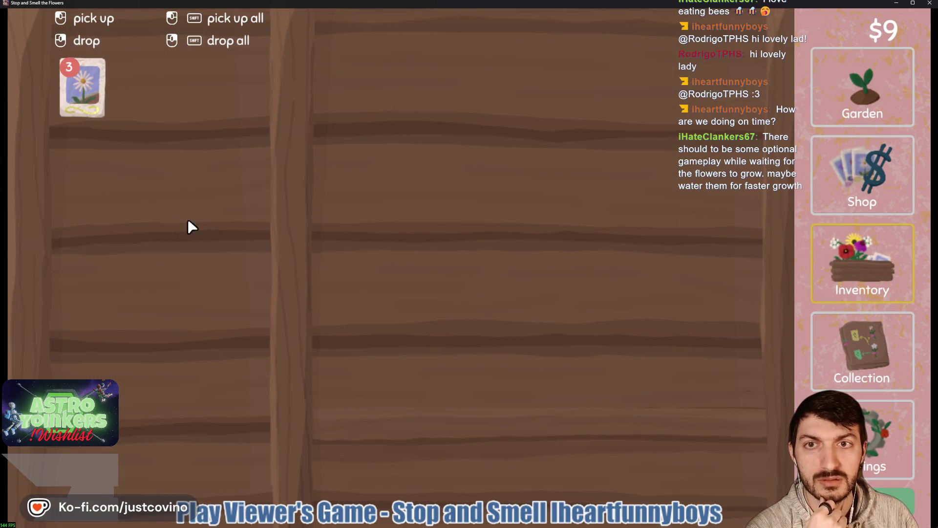
{"action": "left_click", "coordinate": [863, 93]}
{"action": "left_click_drag", "start_coordinate": [402, 476], "coordinate": [399, 128]}
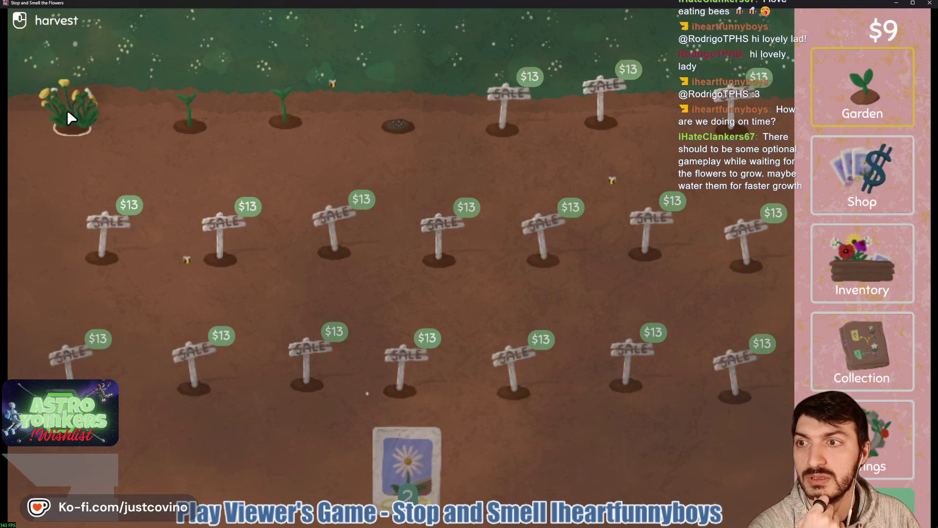
{"action": "left_click_drag", "start_coordinate": [407, 465], "coordinate": [74, 128]}
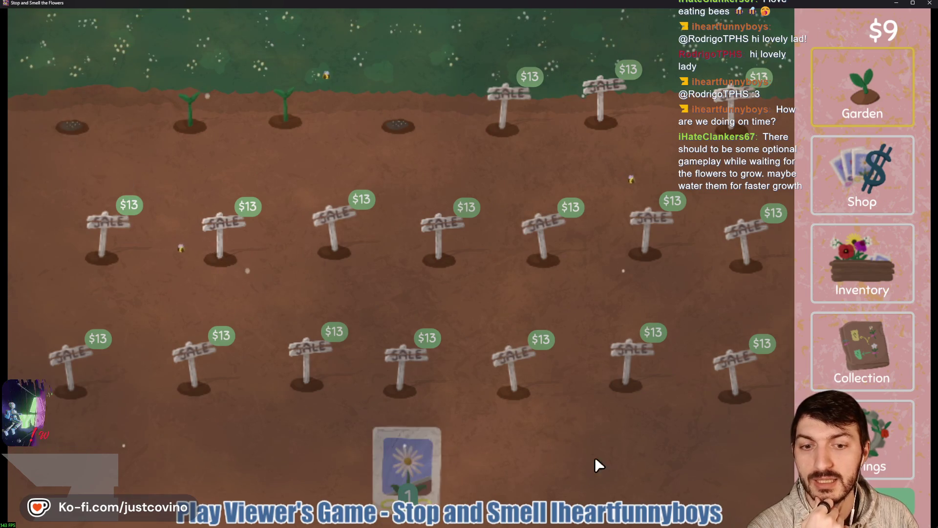
Step: Sell the harvested flower to reach $10 and view the flower collection
{"action": "left_click", "coordinate": [848, 267]}
{"action": "left_click_drag", "start_coordinate": [325, 98], "coordinate": [498, 358]}
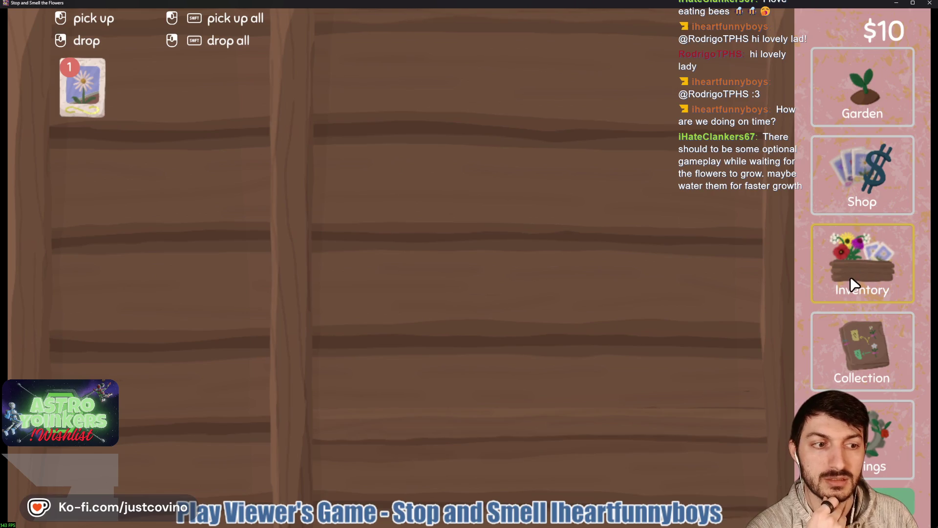
{"action": "left_click", "coordinate": [826, 323]}
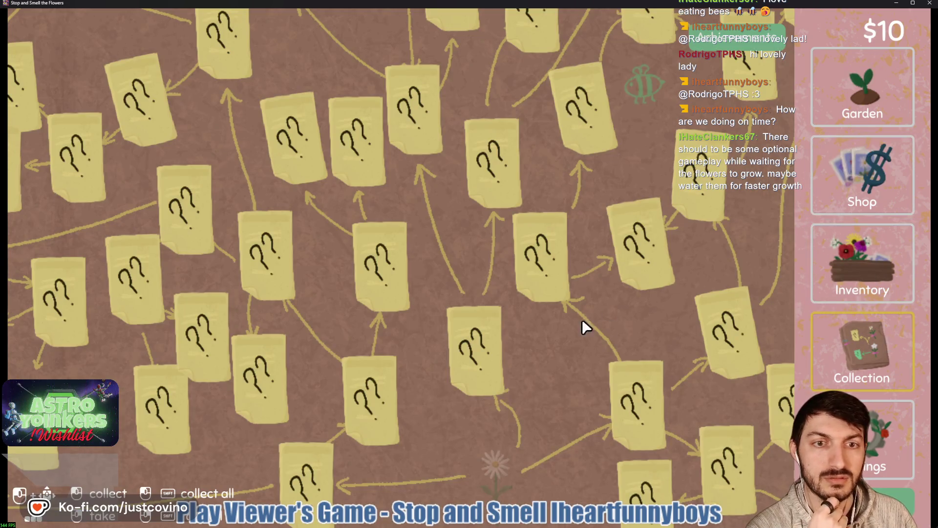
Step: Check the shop, harvest both blooming daisies, and turn one into seeds
{"action": "left_click", "coordinate": [904, 178]}
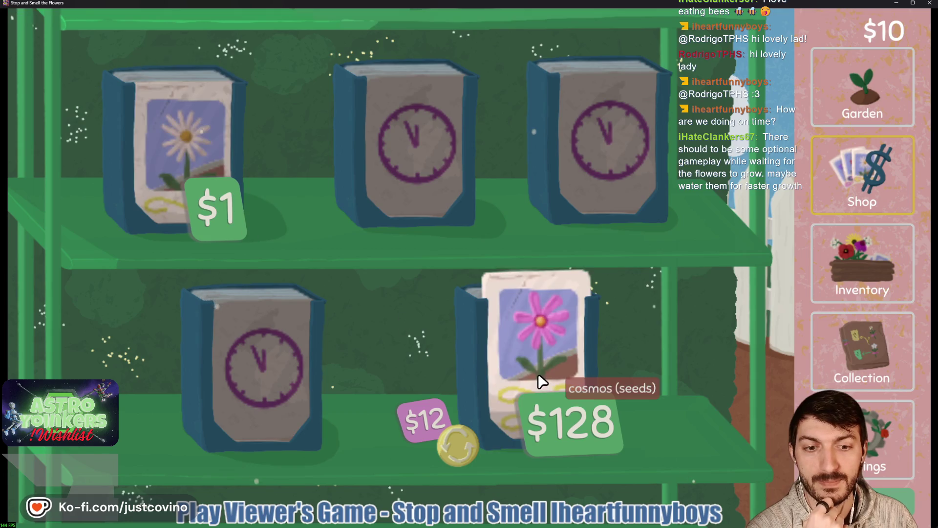
{"action": "left_click", "coordinate": [884, 122]}
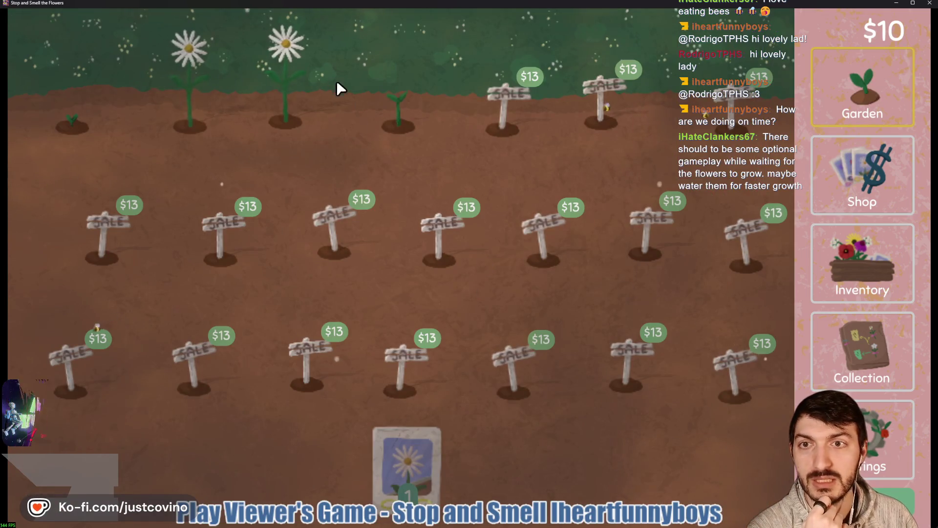
{"action": "left_click", "coordinate": [186, 112]}
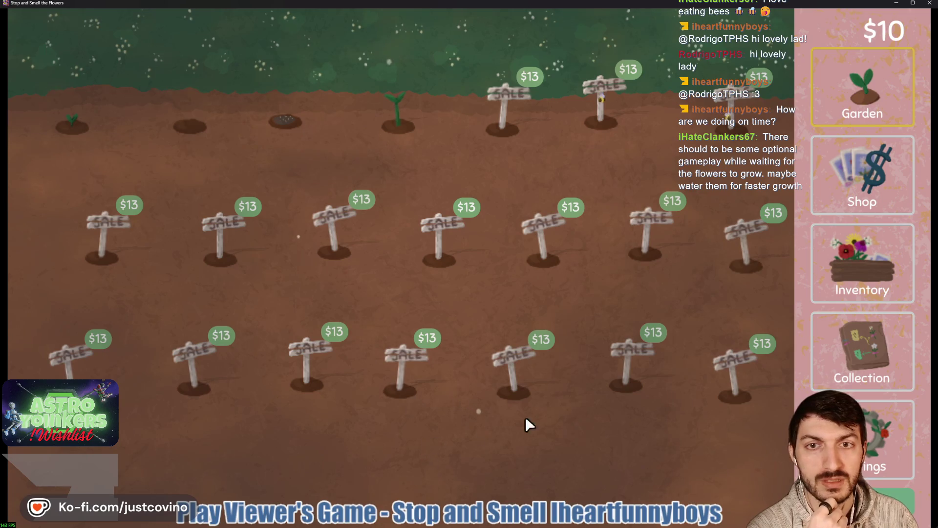
{"action": "left_click", "coordinate": [863, 264]}
{"action": "left_click_drag", "start_coordinate": [341, 95], "coordinate": [147, 210]}
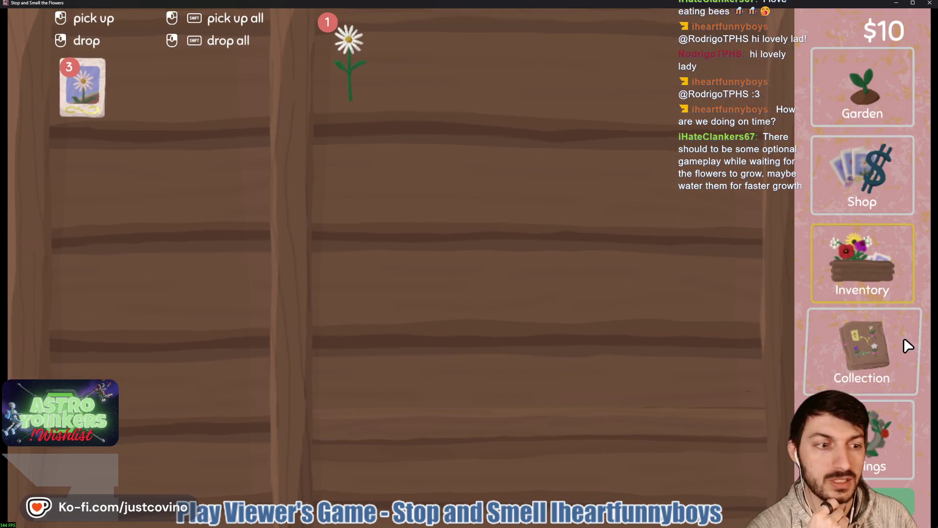
Step: Glance at the collection, then plant seed cards in two empty top-row plots
{"action": "left_click", "coordinate": [907, 345]}
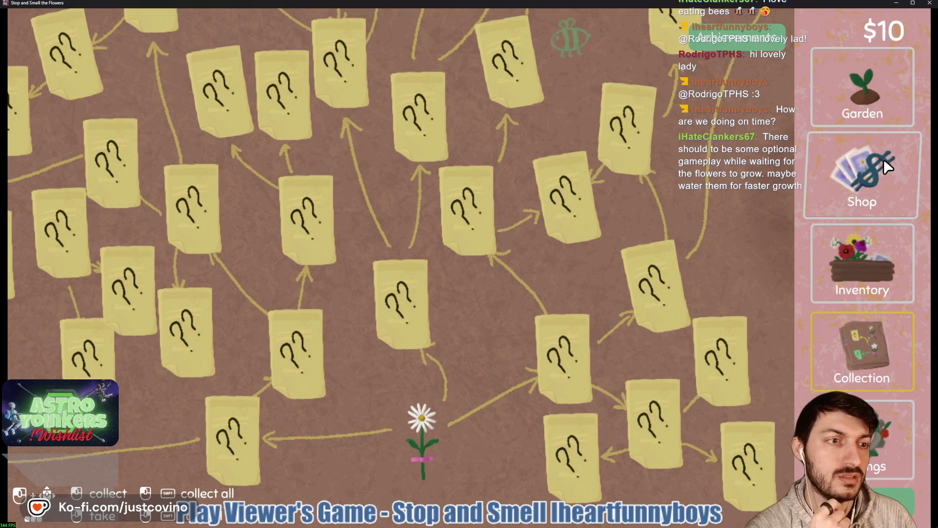
{"action": "left_click", "coordinate": [848, 109]}
{"action": "mouse_move", "coordinate": [403, 434]}
{"action": "left_mouse_down"}
{"action": "mouse_move", "coordinate": [314, 120]}
{"action": "mouse_move", "coordinate": [218, 145]}
{"action": "mouse_move", "coordinate": [193, 126]}
{"action": "left_mouse_up"}
{"action": "mouse_move", "coordinate": [406, 457]}
{"action": "left_mouse_down"}
{"action": "mouse_move", "coordinate": [380, 162]}
{"action": "mouse_move", "coordinate": [76, 128]}
{"action": "left_mouse_up"}
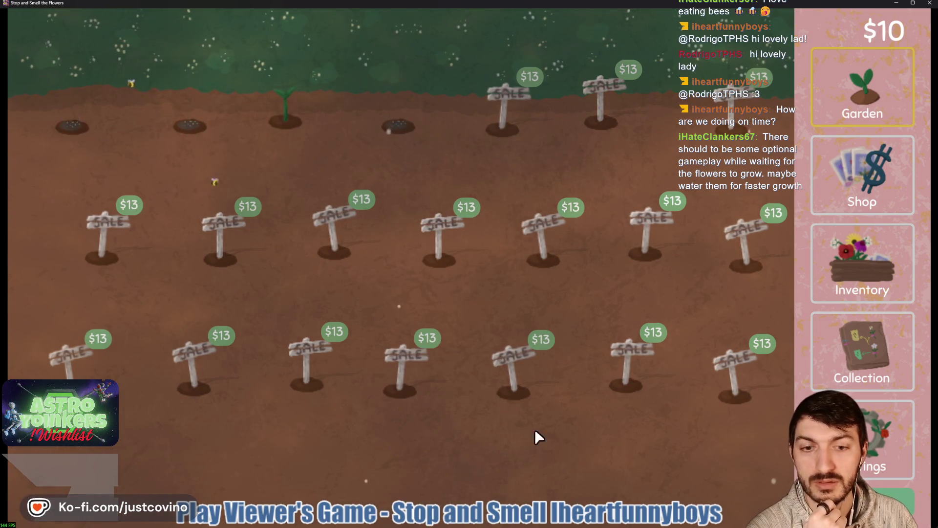
{"action": "left_click", "coordinate": [863, 264]}
Step: Turn two more daisies into seeds and plant the second seed pack in a top-row plot
{"action": "left_click_drag", "start_coordinate": [356, 74], "coordinate": [137, 220]}
{"action": "mouse_move", "coordinate": [401, 88]}
{"action": "left_mouse_down"}
{"action": "mouse_move", "coordinate": [377, 180]}
{"action": "mouse_move", "coordinate": [347, 117]}
{"action": "mouse_move", "coordinate": [122, 196]}
{"action": "left_mouse_up"}
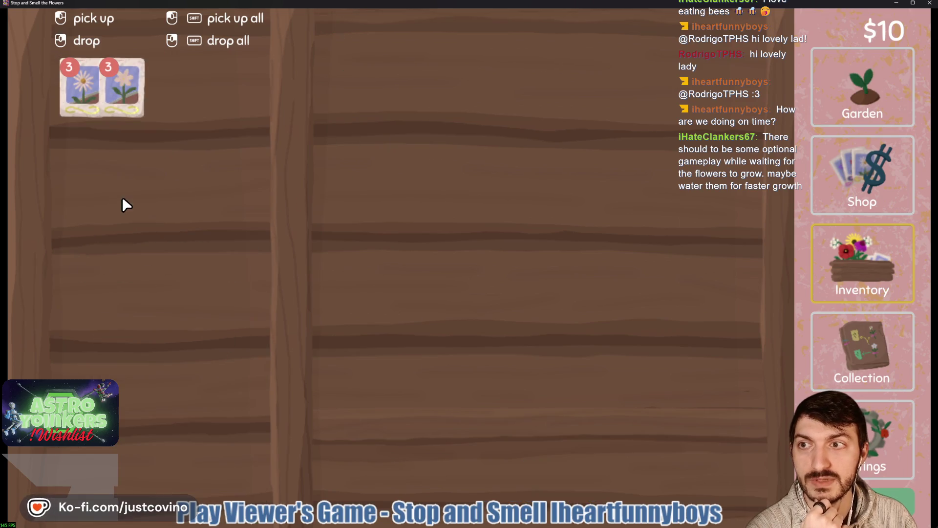
{"action": "left_click", "coordinate": [855, 125]}
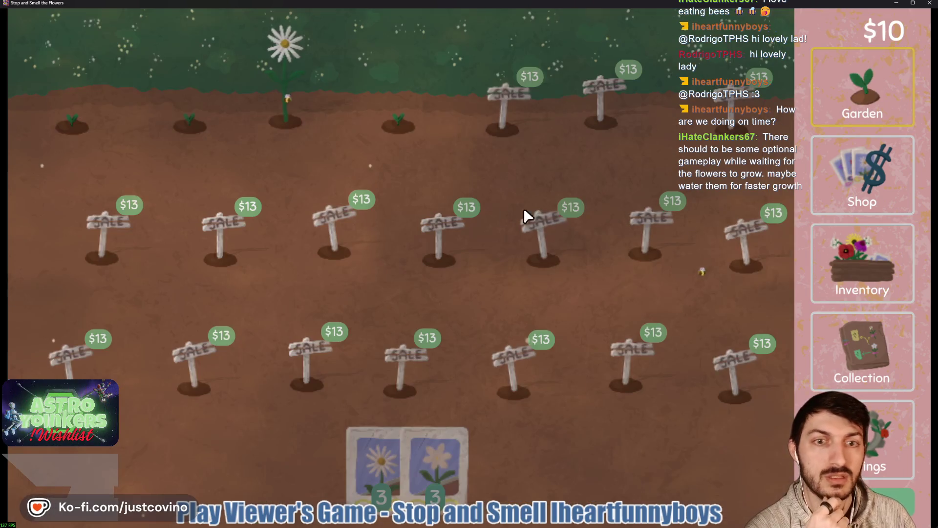
{"action": "mouse_move", "coordinate": [430, 464]}
{"action": "left_mouse_down"}
{"action": "mouse_move", "coordinate": [343, 218]}
{"action": "mouse_move", "coordinate": [288, 125]}
{"action": "left_mouse_up"}
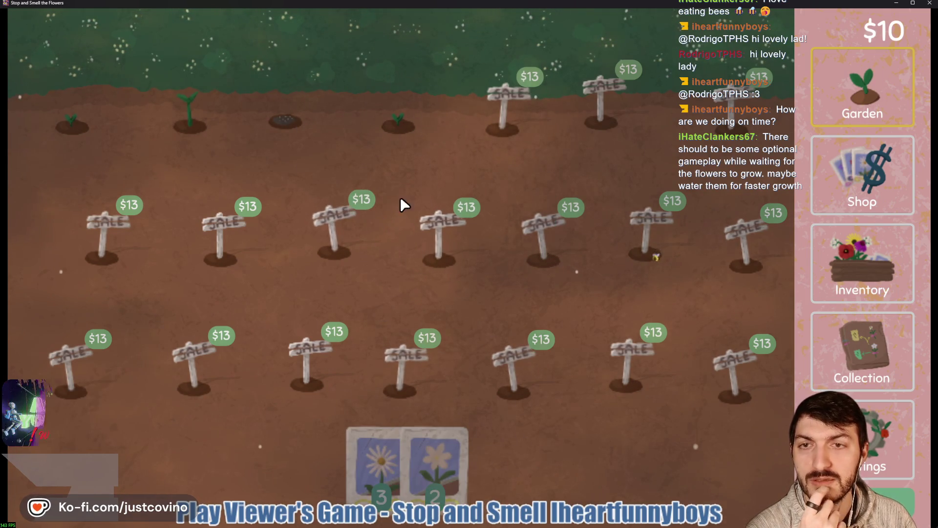
Step: Sell a daisy to bring money to $12
{"action": "left_click", "coordinate": [864, 277]}
{"action": "mouse_move", "coordinate": [345, 87]}
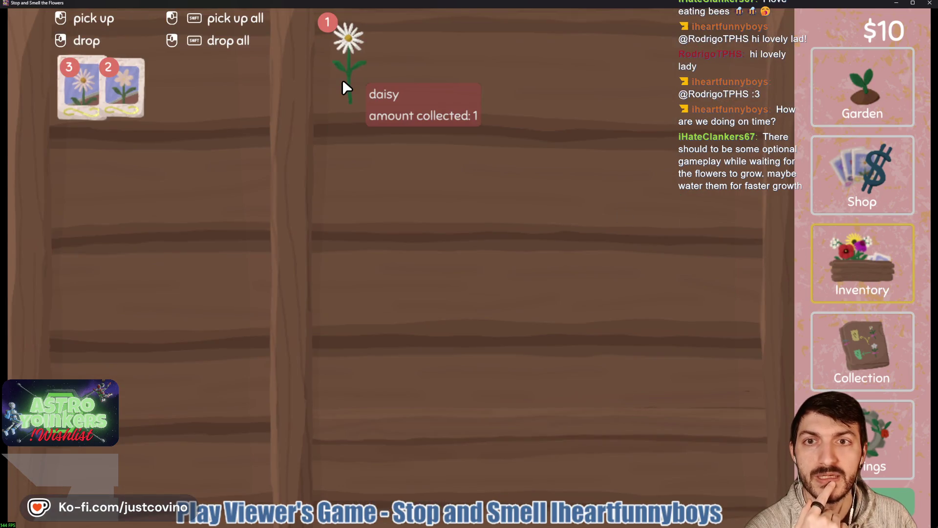
{"action": "mouse_move", "coordinate": [344, 87]}
{"action": "left_mouse_down"}
{"action": "mouse_move", "coordinate": [434, 362]}
{"action": "mouse_move", "coordinate": [499, 431]}
{"action": "left_mouse_up"}
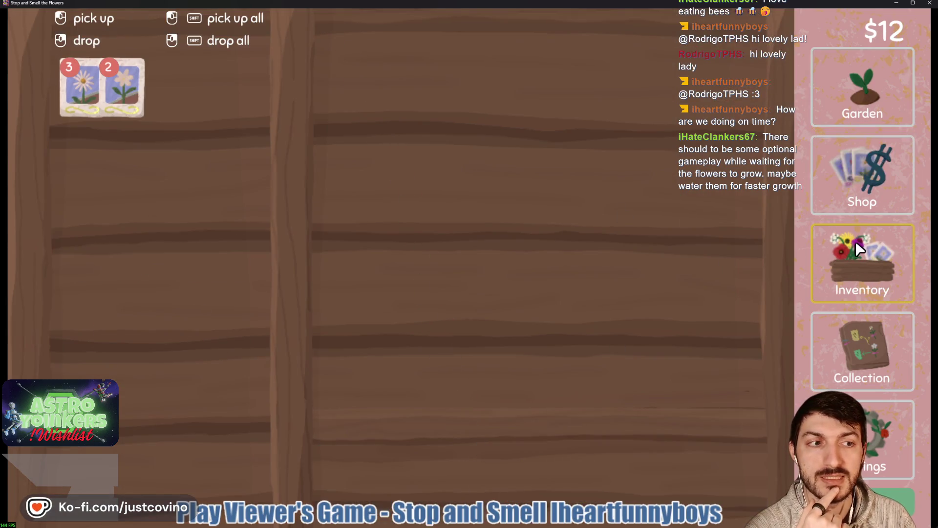
{"action": "left_click", "coordinate": [863, 88]}
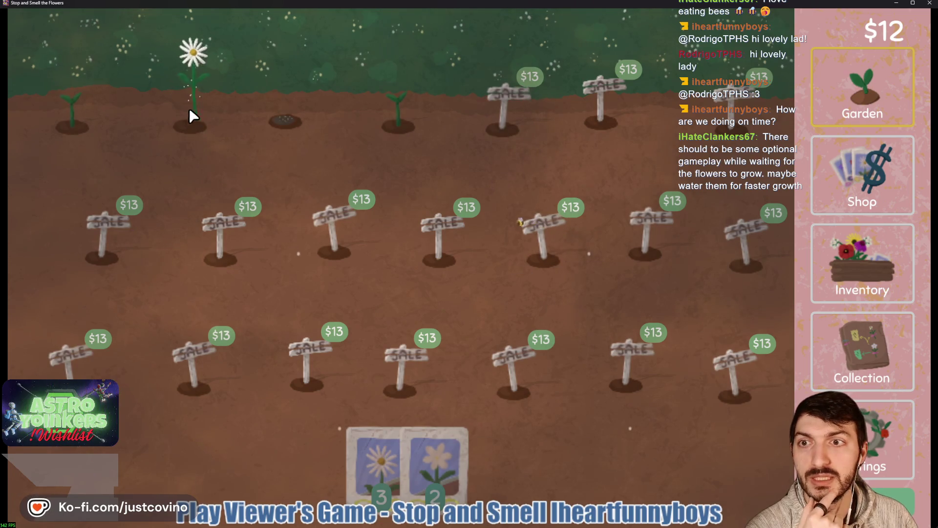
Step: Harvest the two daisies and the top-left vinca, replanting each emptied plot with seeds
{"action": "left_click", "coordinate": [192, 116]}
{"action": "left_click_drag", "start_coordinate": [435, 465], "coordinate": [192, 124]}
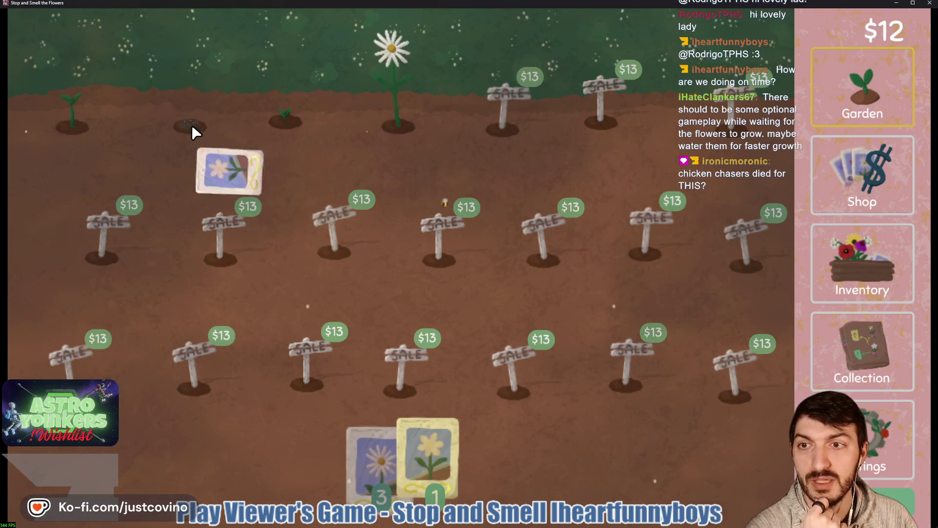
{"action": "left_click", "coordinate": [393, 131]}
{"action": "left_click_drag", "start_coordinate": [435, 452], "coordinate": [399, 126]}
{"action": "left_click", "coordinate": [107, 109]}
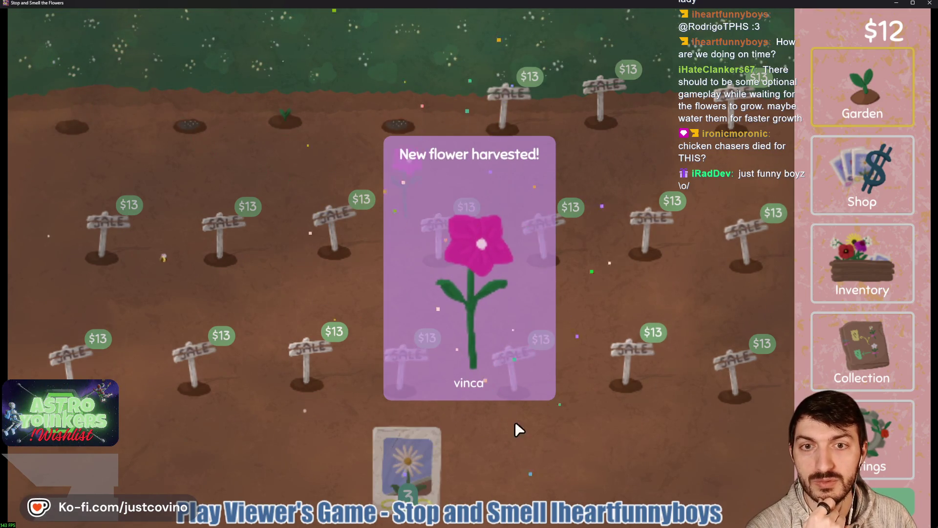
{"action": "left_click_drag", "start_coordinate": [415, 470], "coordinate": [73, 128]}
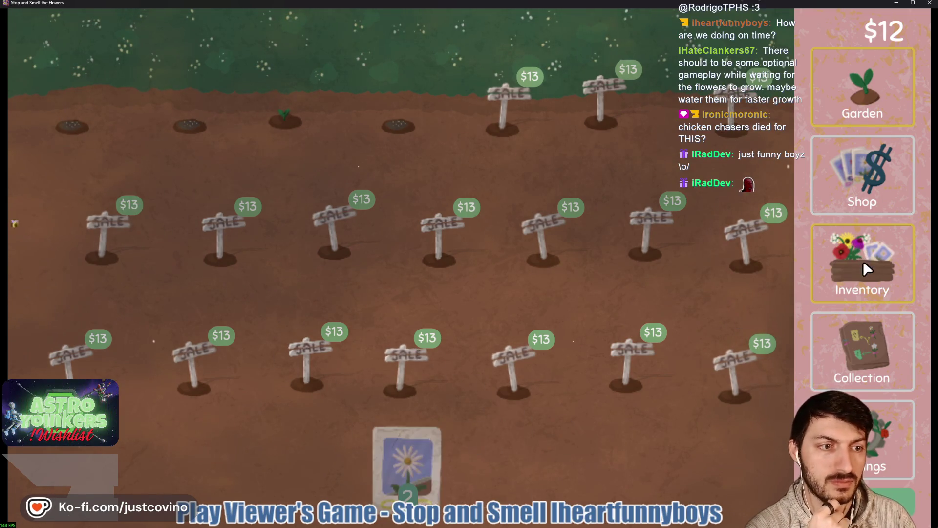
Step: In the Inventory, turn the vinca into seeds and sell the daisies
{"action": "left_click", "coordinate": [862, 263]}
{"action": "left_click", "coordinate": [415, 74]}
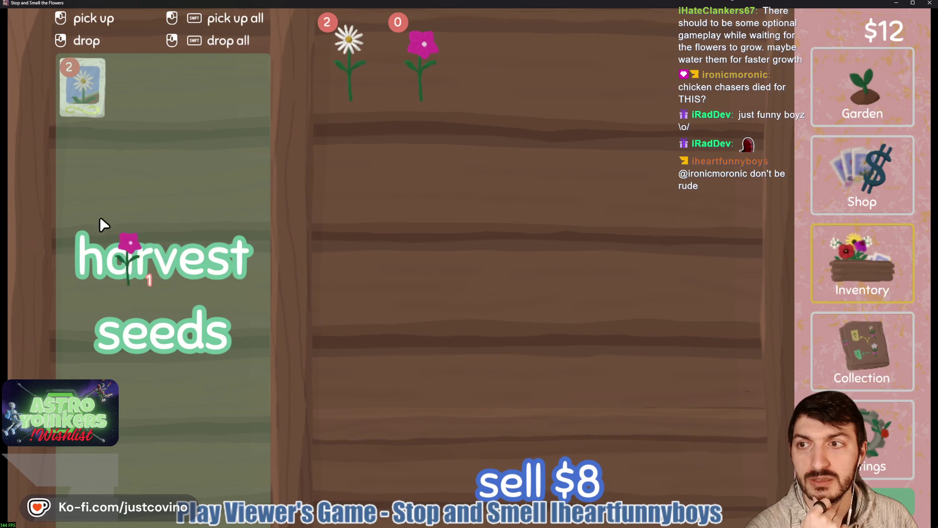
{"action": "left_click", "coordinate": [102, 225]}
{"action": "left_click", "coordinate": [349, 63]}
{"action": "left_click", "coordinate": [479, 440]}
{"action": "left_click", "coordinate": [349, 64]}
{"action": "left_click", "coordinate": [730, 260]}
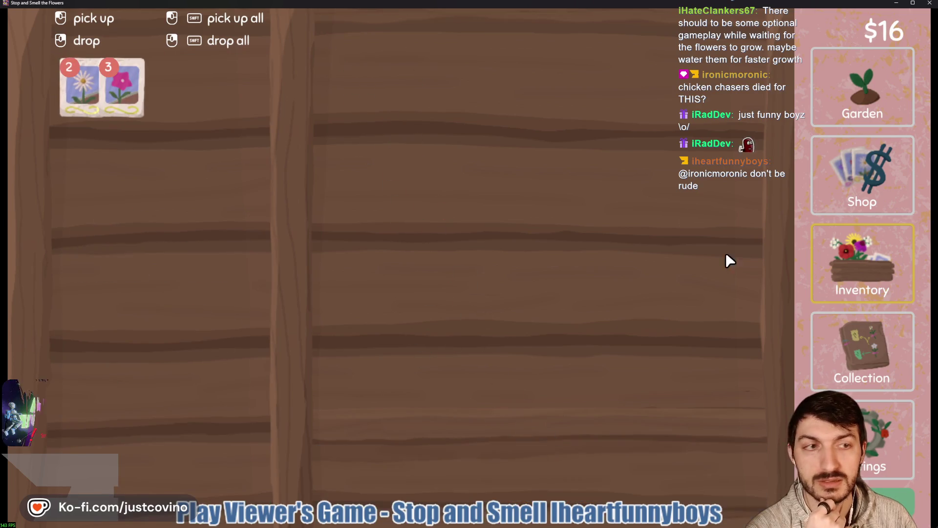
Step: Back in the Garden, buy the $13 top-row plot and plant pink seeds in it and another empty plot
{"action": "left_click", "coordinate": [863, 87]}
{"action": "left_click", "coordinate": [504, 103]}
{"action": "left_click", "coordinate": [429, 449]}
{"action": "left_click", "coordinate": [501, 145]}
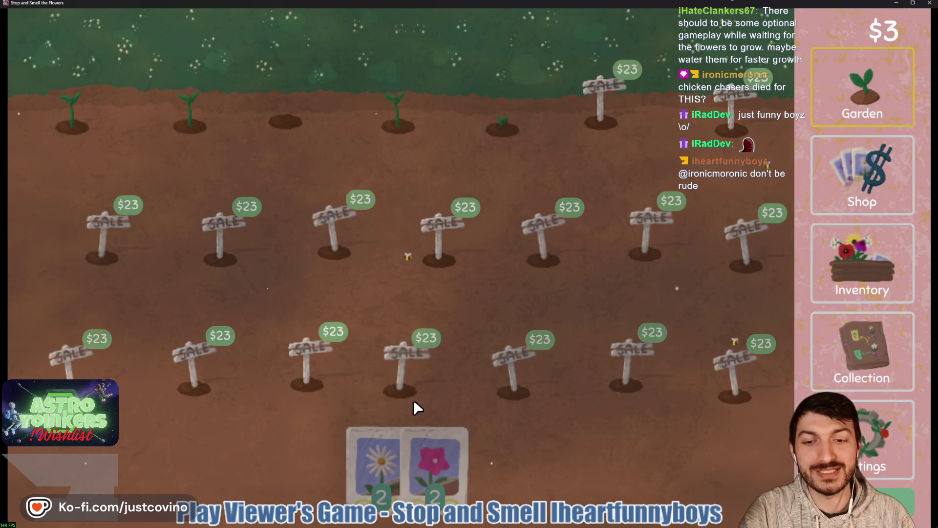
{"action": "left_click_drag", "start_coordinate": [423, 405], "coordinate": [285, 121]}
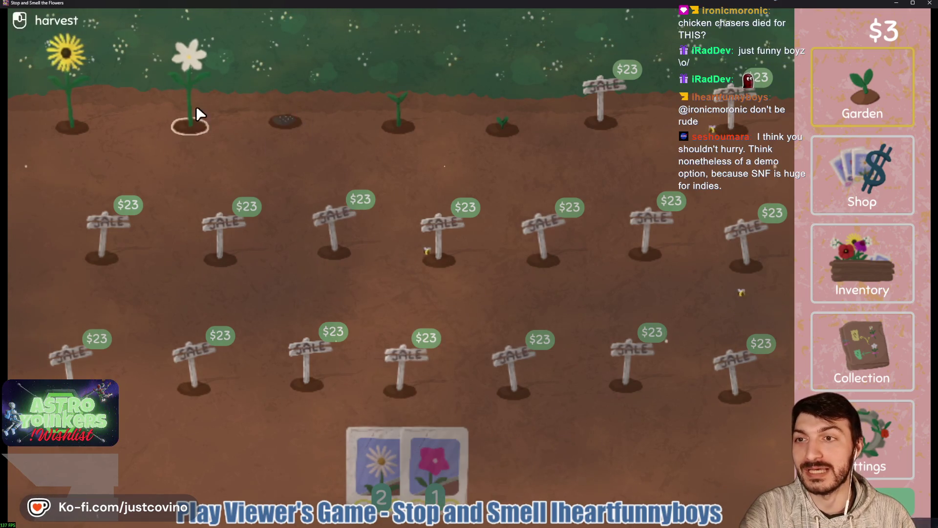
Step: Harvest the sunflower and white flowers, planting pink and daisy seeds in the two left plots
{"action": "left_click", "coordinate": [195, 116]}
{"action": "left_click_drag", "start_coordinate": [101, 128], "coordinate": [81, 130]}
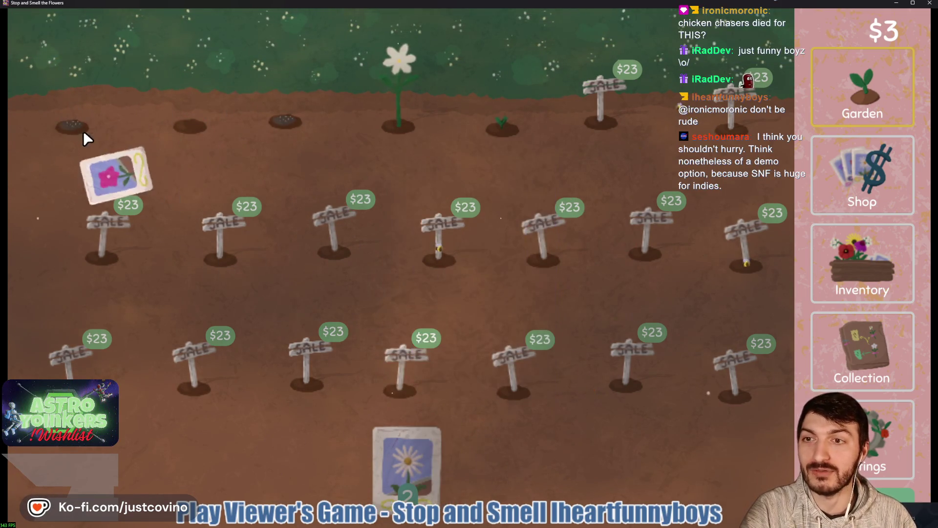
{"action": "left_click_drag", "start_coordinate": [441, 452], "coordinate": [196, 126]}
{"action": "left_click", "coordinate": [381, 96]}
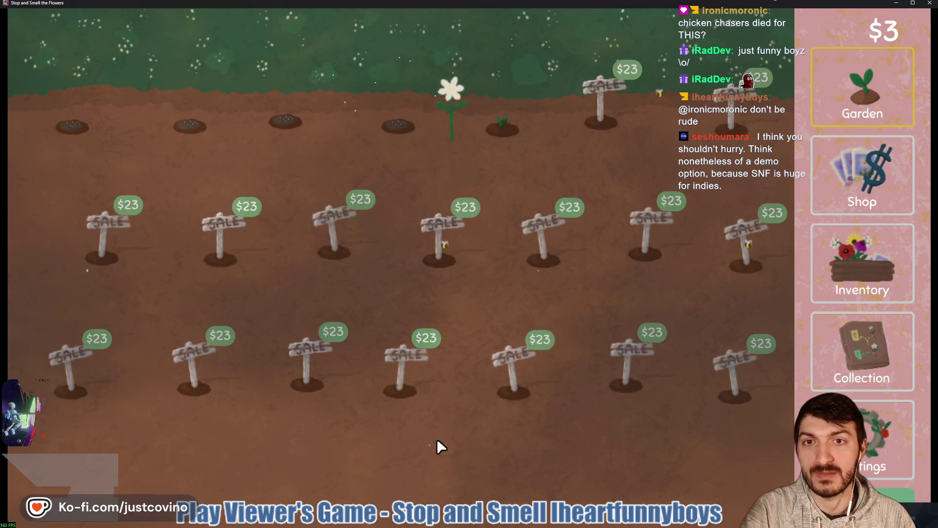
Step: In the Inventory, turn the sunflower and a white flower into seeds
{"action": "left_click", "coordinate": [870, 276]}
{"action": "mouse_move", "coordinate": [419, 53]}
{"action": "left_mouse_down"}
{"action": "mouse_move", "coordinate": [350, 235]}
{"action": "mouse_move", "coordinate": [205, 205]}
{"action": "left_mouse_up"}
{"action": "mouse_move", "coordinate": [350, 54]}
{"action": "left_mouse_down"}
{"action": "mouse_move", "coordinate": [329, 92]}
{"action": "mouse_move", "coordinate": [210, 98]}
{"action": "mouse_move", "coordinate": [303, 137]}
{"action": "mouse_move", "coordinate": [161, 254]}
{"action": "mouse_move", "coordinate": [518, 469]}
{"action": "left_mouse_up"}
{"action": "left_click", "coordinate": [849, 75]}
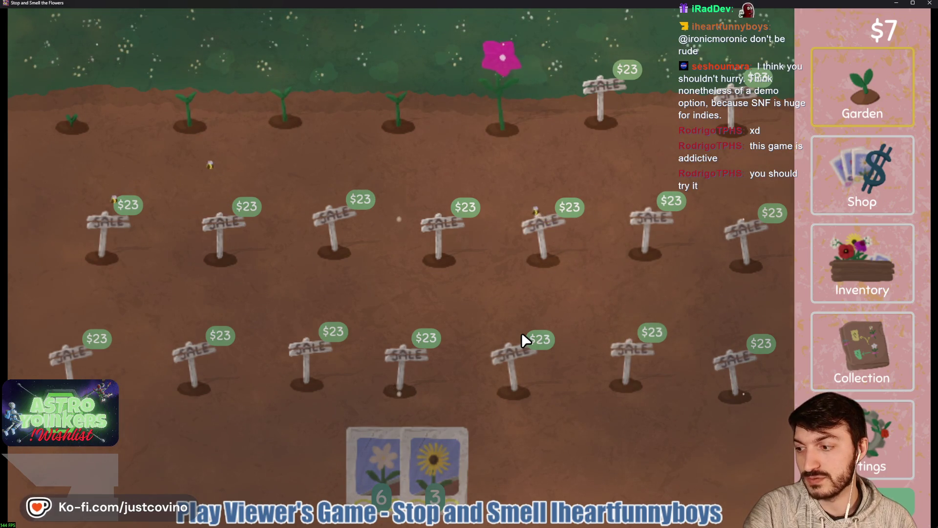
Step: Harvest the top pink flower and two daisies, then plant sunflower and daisy seeds in the emptied plots
{"action": "left_click", "coordinate": [497, 116]}
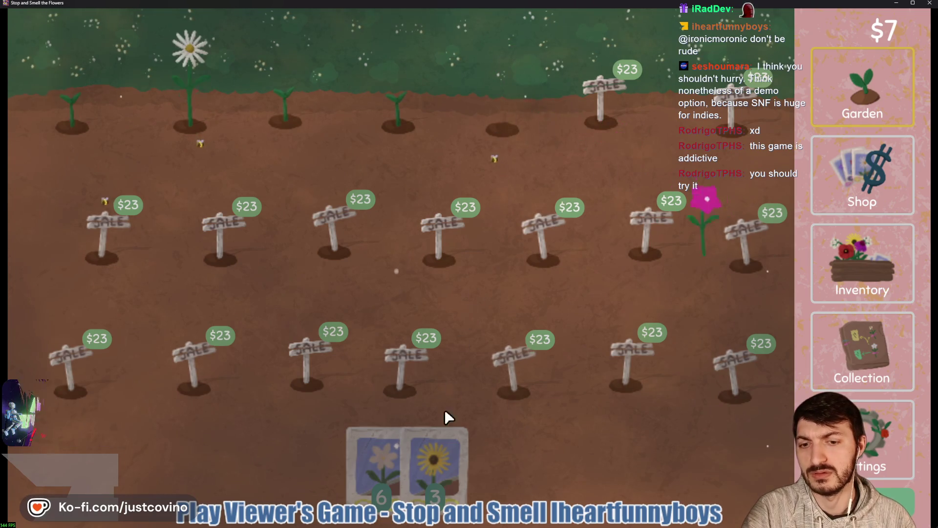
{"action": "mouse_move", "coordinate": [432, 447]}
{"action": "left_mouse_down"}
{"action": "mouse_move", "coordinate": [491, 126]}
{"action": "mouse_move", "coordinate": [502, 128]}
{"action": "left_mouse_up"}
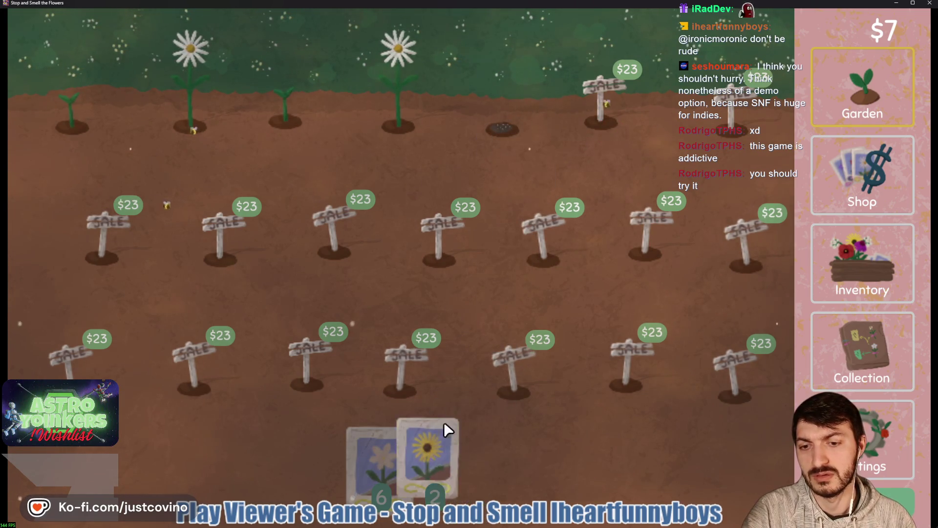
{"action": "left_click", "coordinate": [398, 104]}
{"action": "left_click", "coordinate": [216, 136]}
{"action": "mouse_move", "coordinate": [374, 450]}
{"action": "left_mouse_down"}
{"action": "mouse_move", "coordinate": [388, 352]}
{"action": "mouse_move", "coordinate": [364, 142]}
{"action": "mouse_move", "coordinate": [192, 128]}
{"action": "left_mouse_up"}
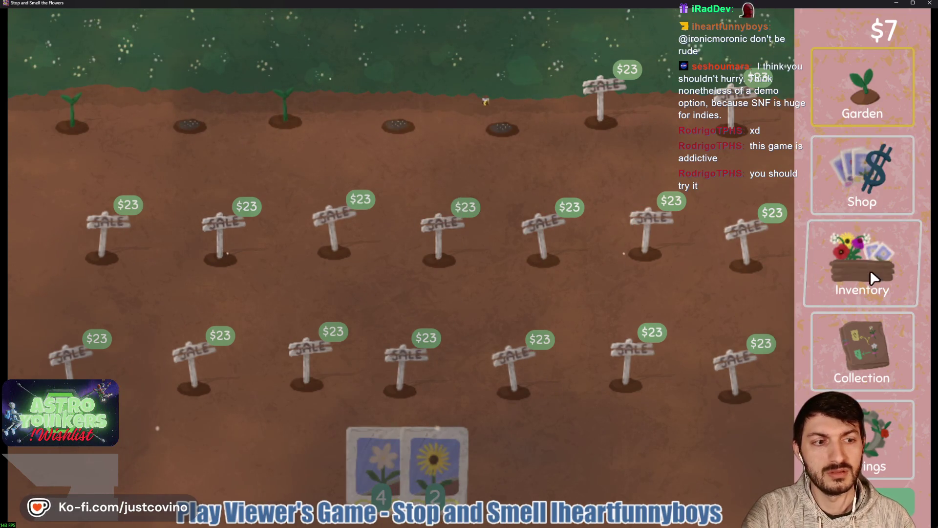
Step: In the Inventory, turn the vinca into seeds and sell the remaining daisies
{"action": "left_click", "coordinate": [873, 278]}
{"action": "mouse_move", "coordinate": [402, 87]}
{"action": "left_mouse_down"}
{"action": "mouse_move", "coordinate": [402, 101]}
{"action": "mouse_move", "coordinate": [161, 274]}
{"action": "left_mouse_up"}
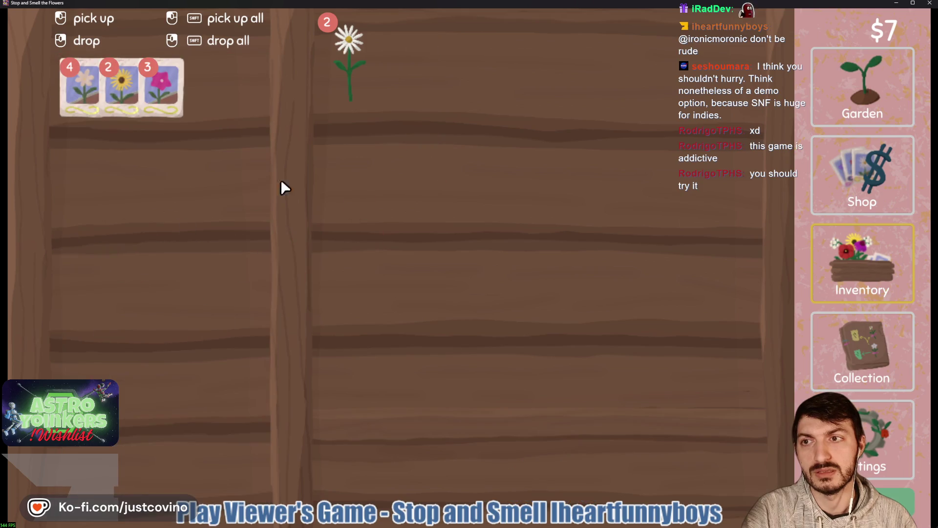
{"action": "left_click_drag", "start_coordinate": [350, 75], "coordinate": [482, 470]}
{"action": "left_click_drag", "start_coordinate": [350, 76], "coordinate": [538, 476]}
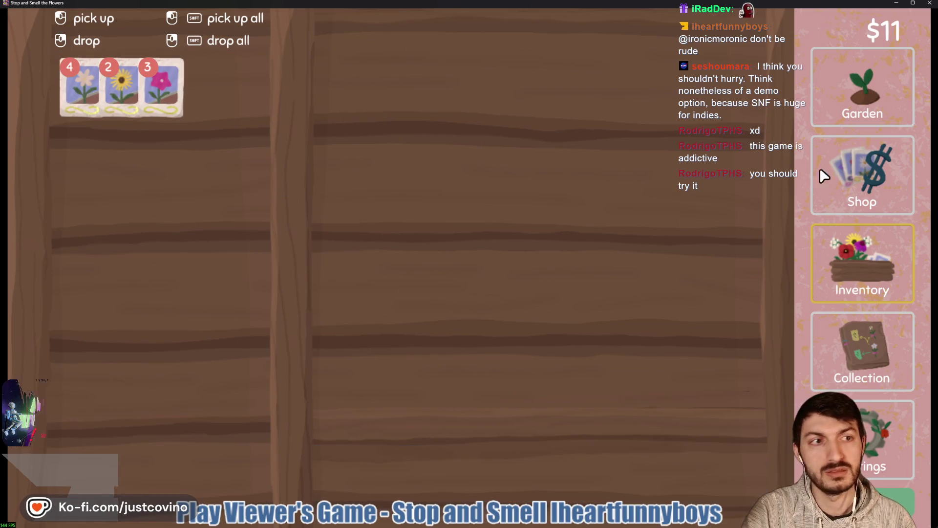
{"action": "left_click", "coordinate": [863, 87]}
Step: Harvest both pink flowers, replant the middle and leftmost plots with pink seeds, then view the Collection
{"action": "left_click", "coordinate": [288, 54]}
{"action": "left_click", "coordinate": [78, 98]}
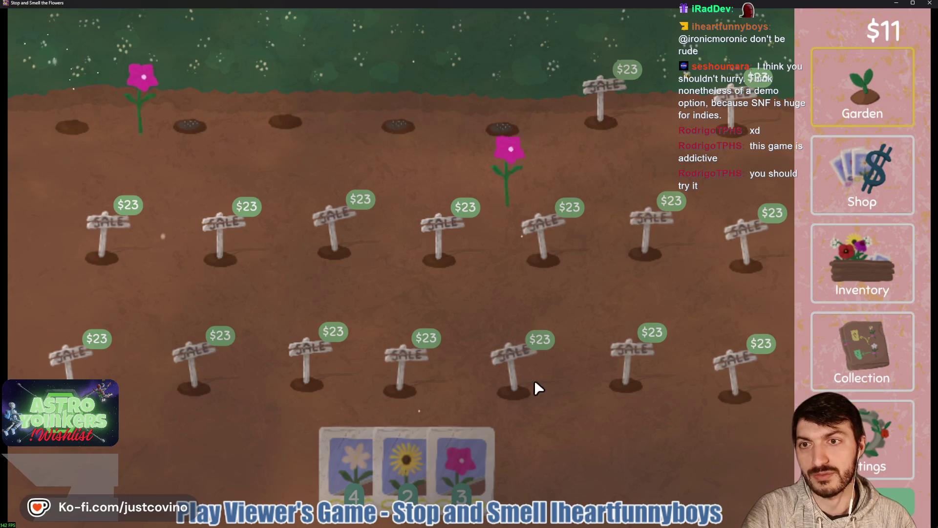
{"action": "left_click_drag", "start_coordinate": [462, 460], "coordinate": [285, 122]}
{"action": "left_click_drag", "start_coordinate": [96, 165], "coordinate": [80, 139]}
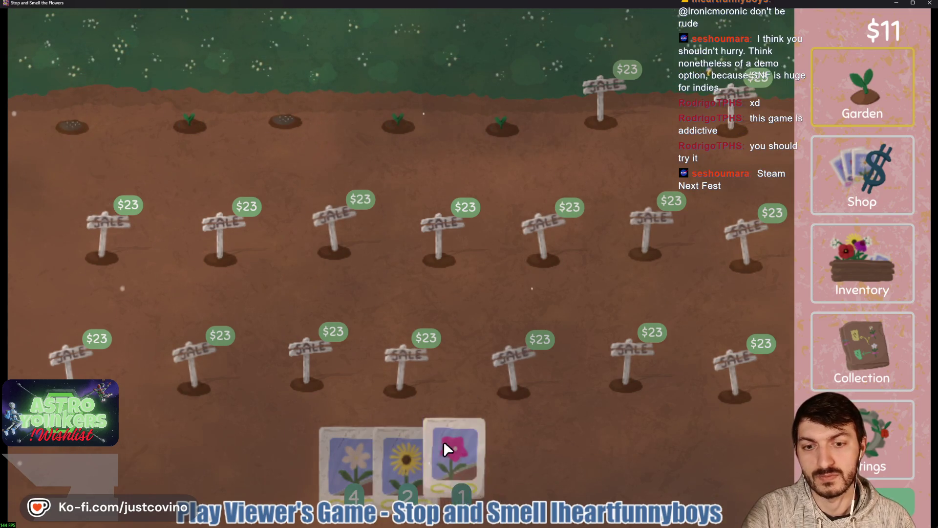
{"action": "left_click", "coordinate": [890, 267]}
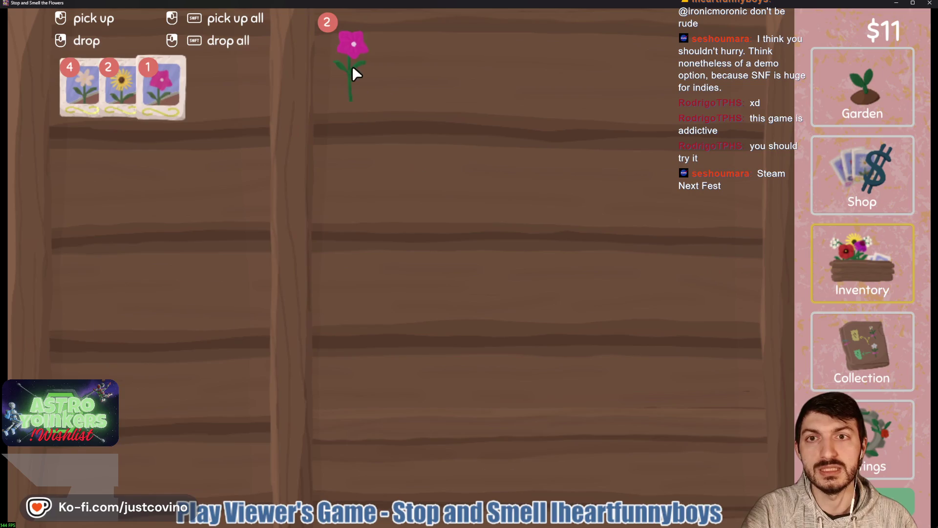
{"action": "left_click", "coordinate": [873, 369]}
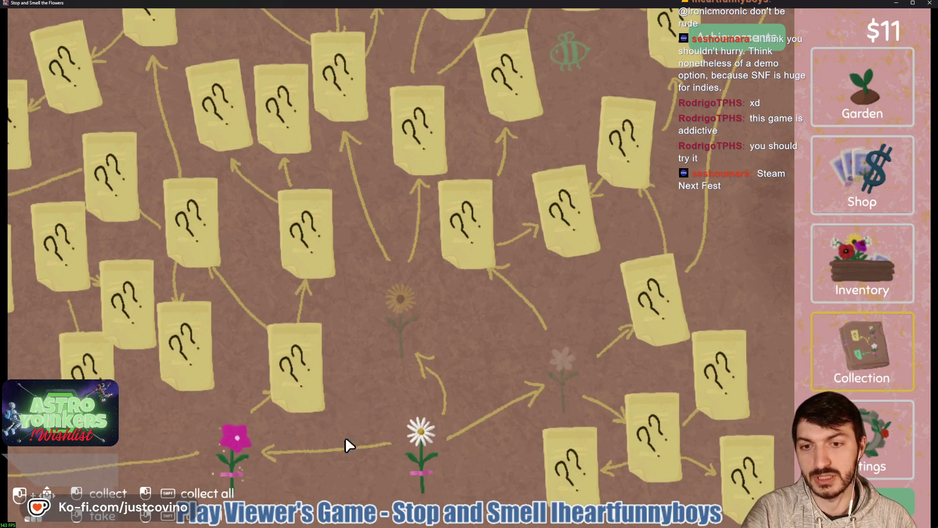
Step: Check the black-eyed susan in the Collection, then glance at the Inventory and return to the Garden
{"action": "mouse_move", "coordinate": [379, 301]}
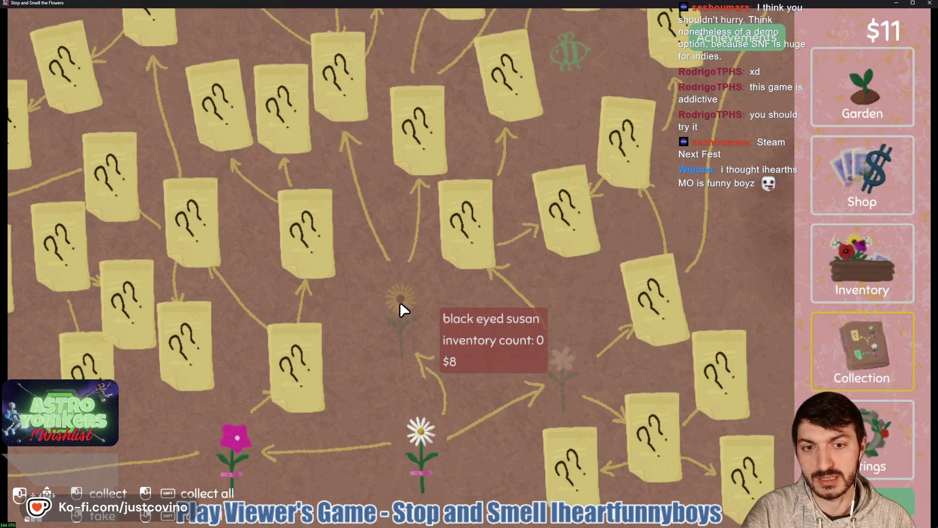
{"action": "left_click", "coordinate": [863, 88]}
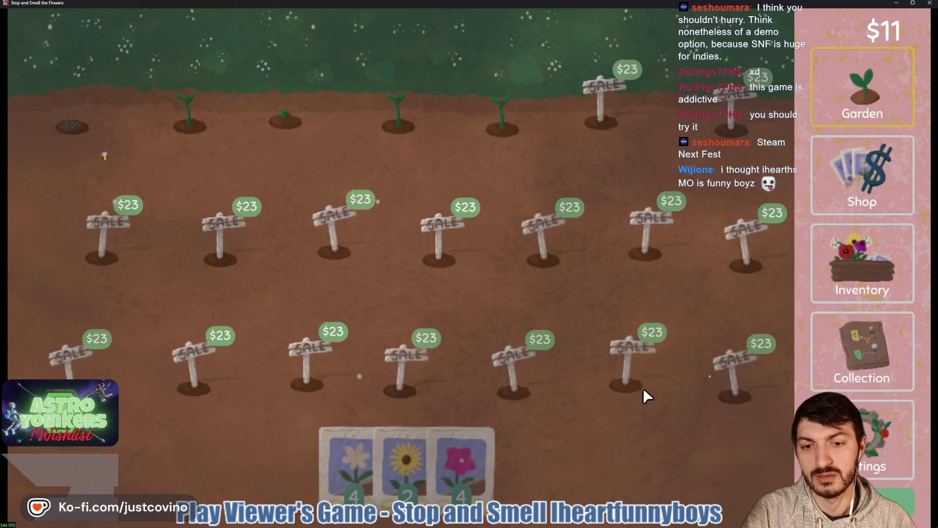
{"action": "left_click", "coordinate": [844, 292]}
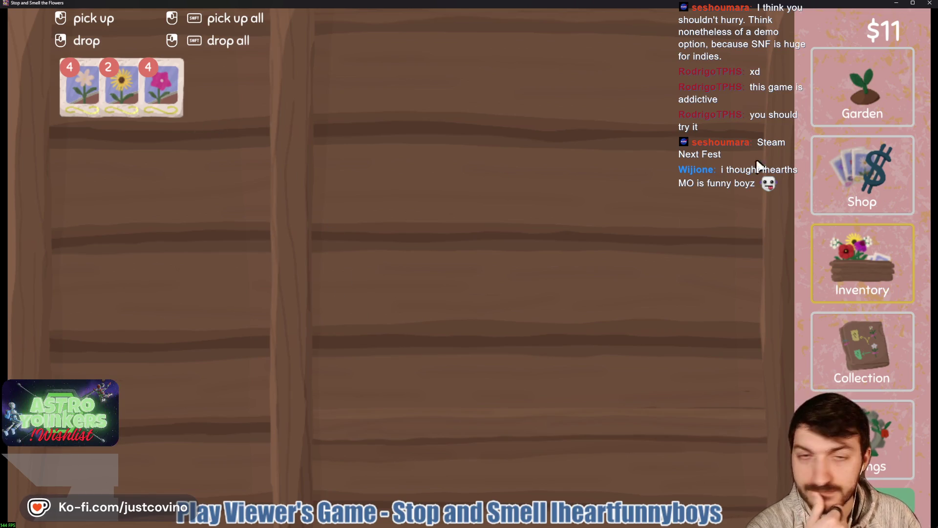
{"action": "left_click", "coordinate": [798, 115]}
Step: Harvest the top-row sunflower and both white flowers
{"action": "left_click", "coordinate": [505, 96]}
{"action": "left_click", "coordinate": [397, 98]}
{"action": "left_click", "coordinate": [190, 98]}
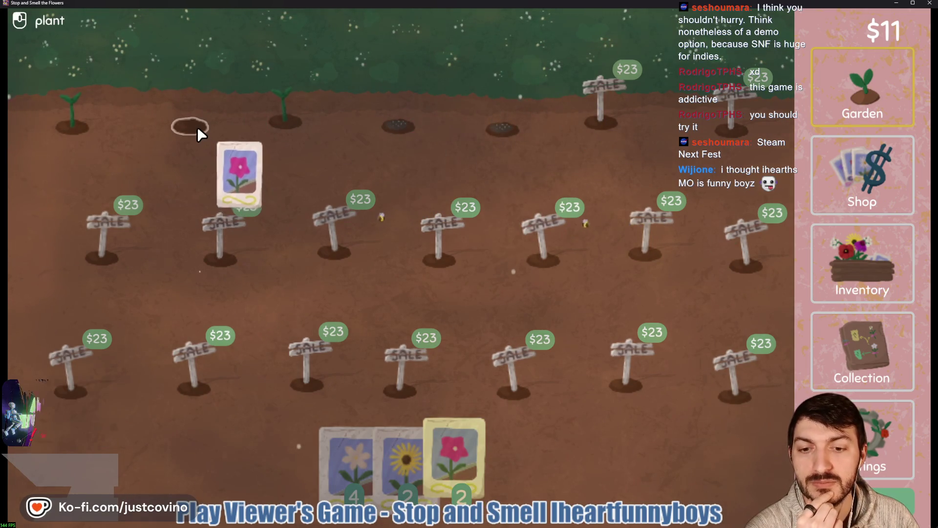
{"action": "scroll", "coordinate": [193, 123], "scroll_direction": "up", "scroll_amount": 1}
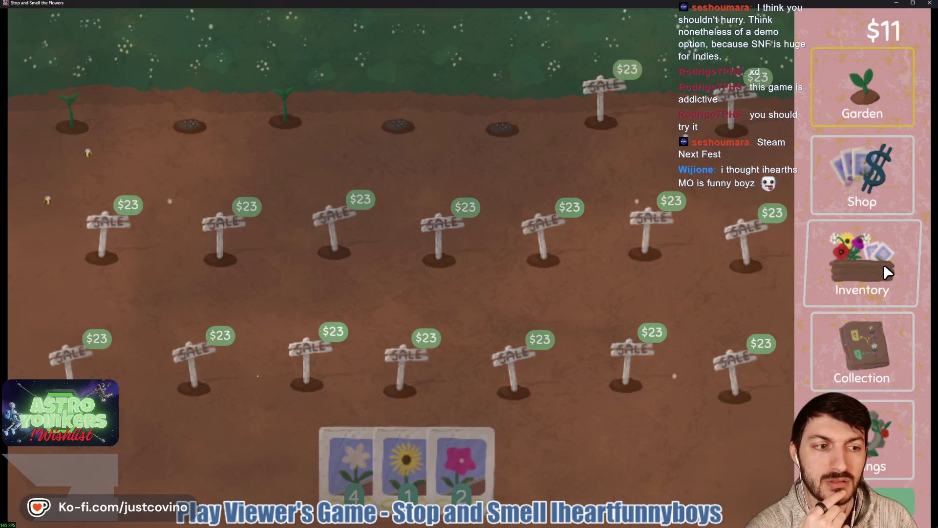
Step: Review the Inventory and Collection, then bring the flower inventory back up
{"action": "left_click", "coordinate": [863, 264]}
{"action": "left_click", "coordinate": [853, 342]}
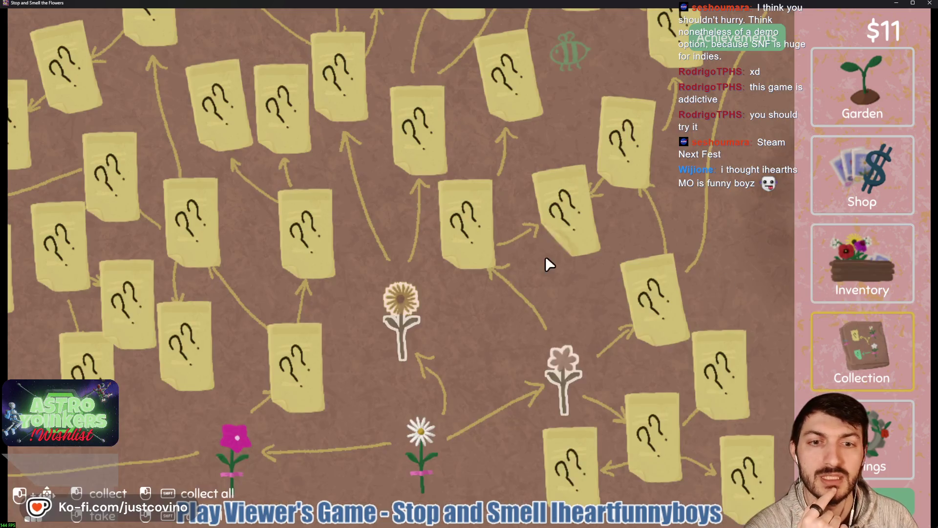
{"action": "left_click", "coordinate": [862, 85]}
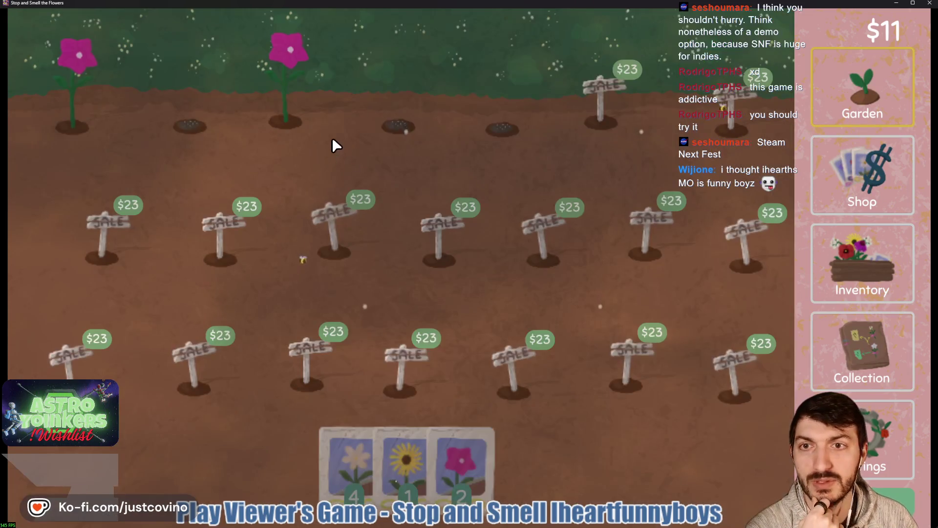
{"action": "left_click", "coordinate": [881, 263]}
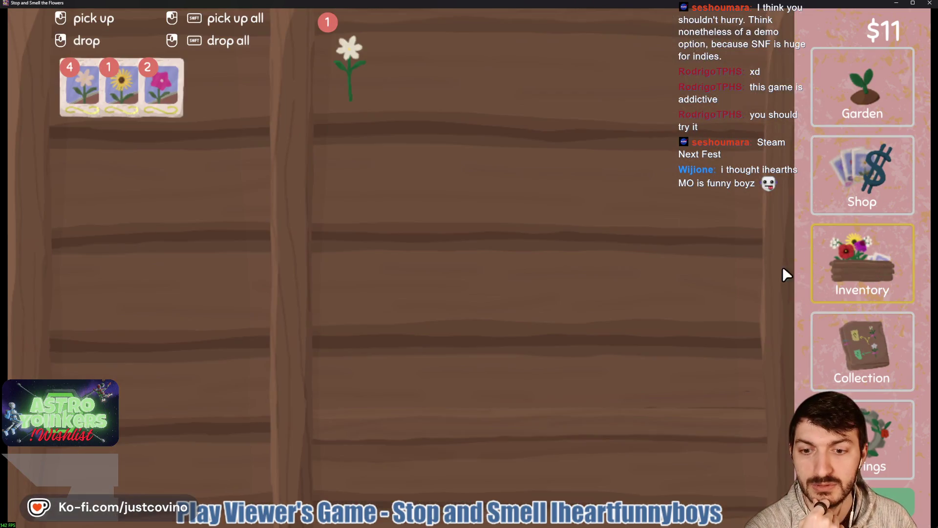
Step: Sell the paperwhite, then harvest the pink flowers and replant pink seeds in the empty plots
{"action": "left_click", "coordinate": [345, 66]}
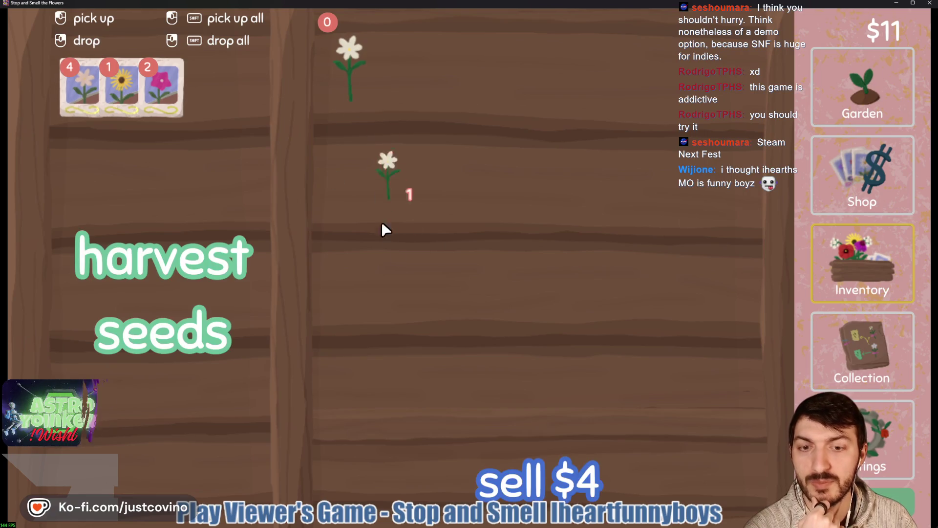
{"action": "left_click", "coordinate": [495, 457]}
{"action": "left_click", "coordinate": [875, 102]}
{"action": "left_click", "coordinate": [310, 93]}
{"action": "left_click", "coordinate": [73, 119]}
{"action": "left_click", "coordinate": [461, 462]}
{"action": "left_click", "coordinate": [285, 125]}
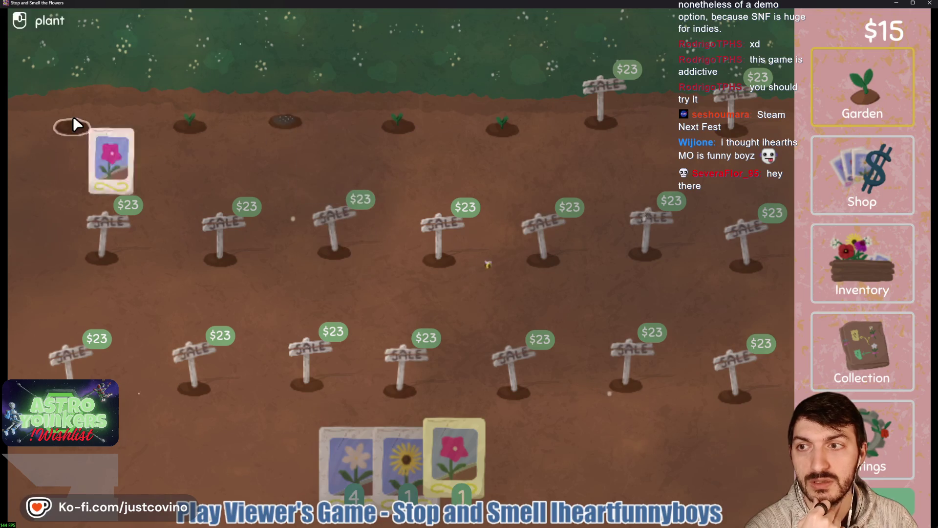
{"action": "left_click", "coordinate": [73, 125]}
Step: Turn one pink flower into seed packets and sell the last flower for $8
{"action": "left_click", "coordinate": [842, 184]}
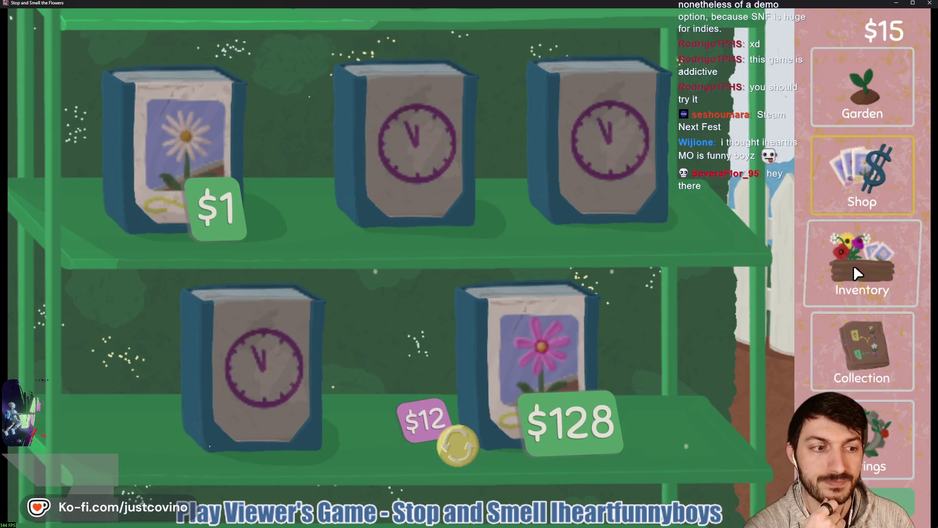
{"action": "left_click", "coordinate": [858, 274]}
{"action": "left_click", "coordinate": [350, 53]}
{"action": "left_click", "coordinate": [244, 156]}
{"action": "left_click", "coordinate": [349, 59]}
{"action": "left_click", "coordinate": [566, 471]}
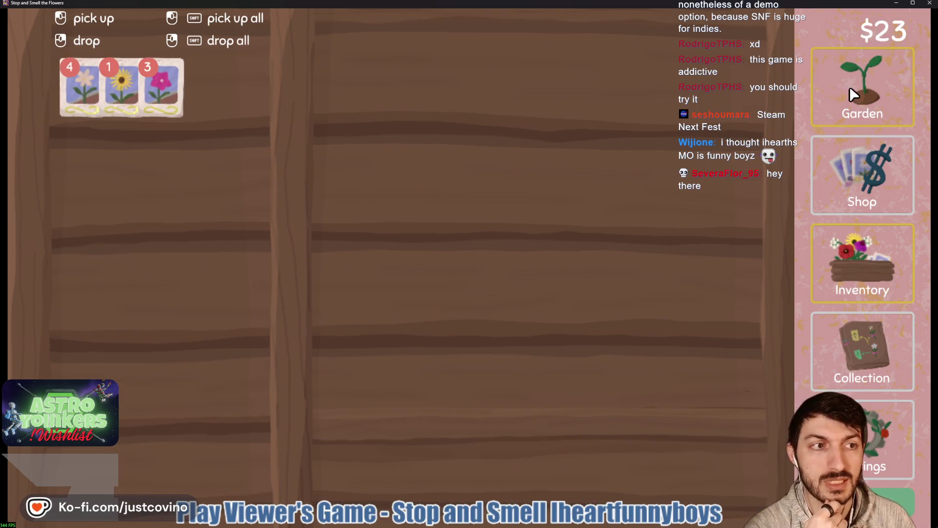
{"action": "left_click", "coordinate": [849, 86]}
Step: Harvest the three top-row flowers and plant sunflower and pink seeds there
{"action": "left_click", "coordinate": [467, 451]}
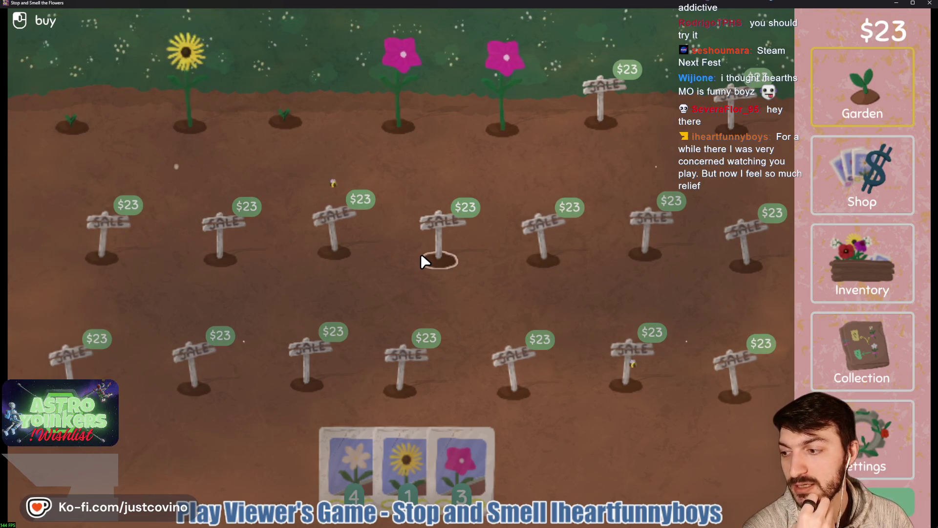
{"action": "left_click", "coordinate": [494, 54]}
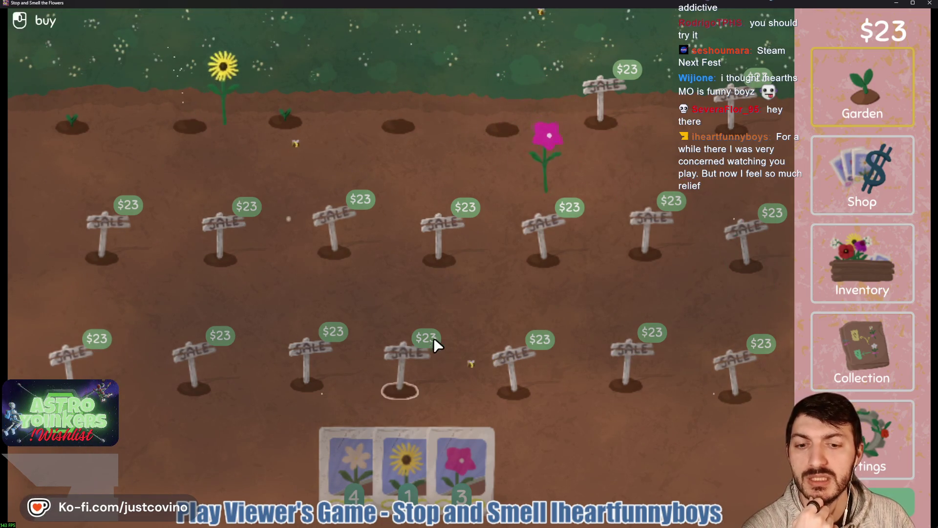
{"action": "left_click_drag", "start_coordinate": [405, 465], "coordinate": [190, 126]}
{"action": "mouse_move", "coordinate": [429, 460]}
{"action": "left_mouse_down"}
{"action": "mouse_move", "coordinate": [460, 151]}
{"action": "mouse_move", "coordinate": [683, 436]}
{"action": "mouse_move", "coordinate": [846, 280]}
{"action": "left_mouse_up"}
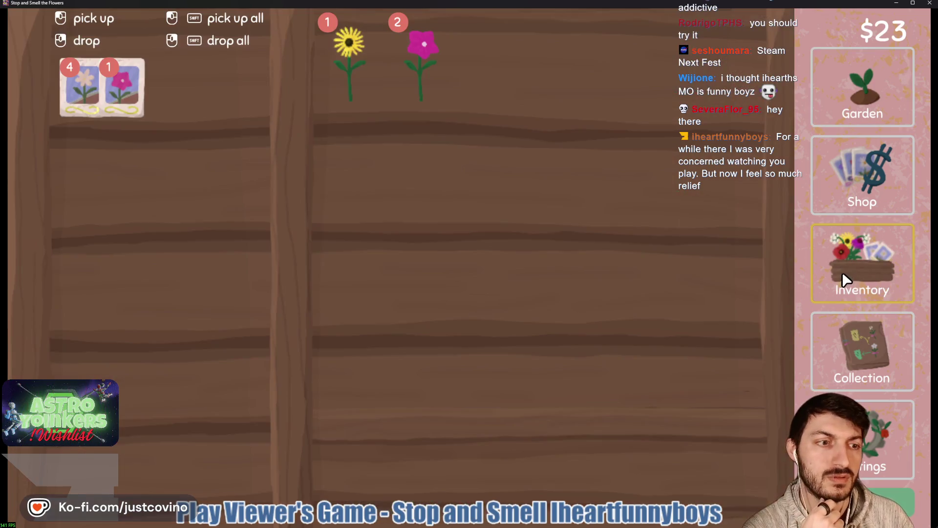
Step: Turn the sunflower into seeds and sell a pink flower for $8
{"action": "left_click", "coordinate": [344, 72]}
{"action": "left_click", "coordinate": [342, 81]}
{"action": "left_click", "coordinate": [441, 457]}
{"action": "left_click", "coordinate": [361, 98]}
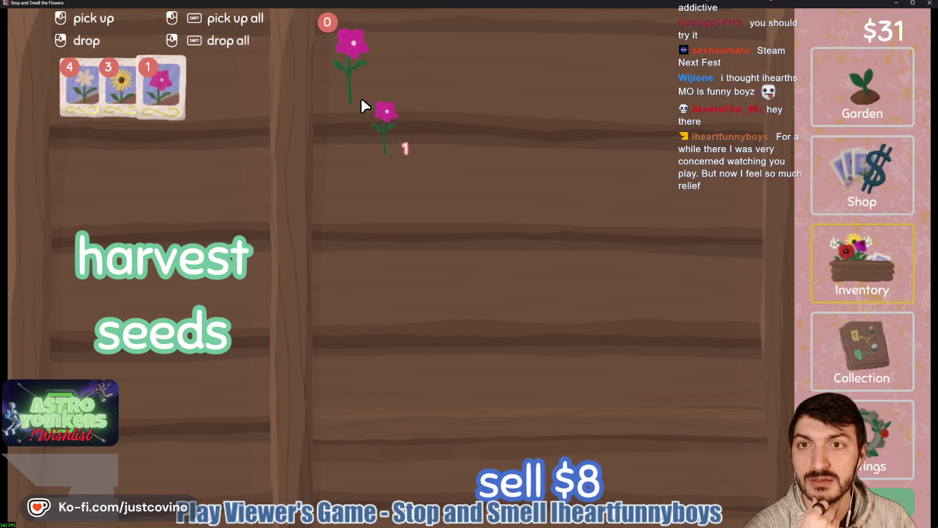
{"action": "key", "text": "Escape"}
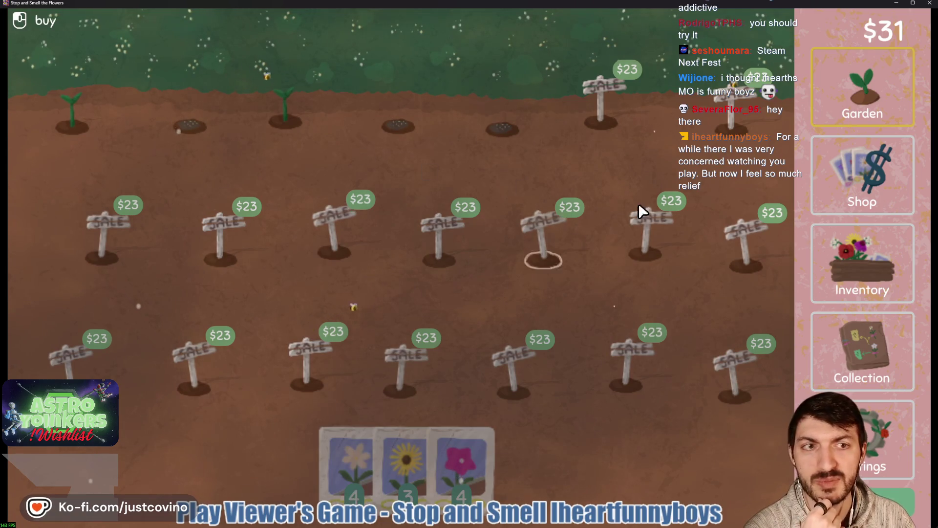
Step: Check the collection map, then plant a seed in the top-left plot
{"action": "left_click", "coordinate": [863, 342]}
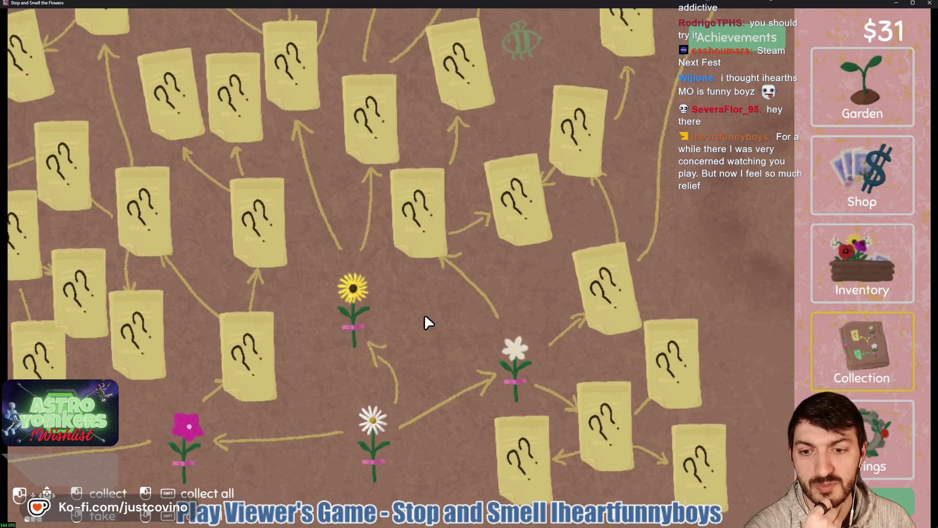
{"action": "left_click", "coordinate": [855, 90]}
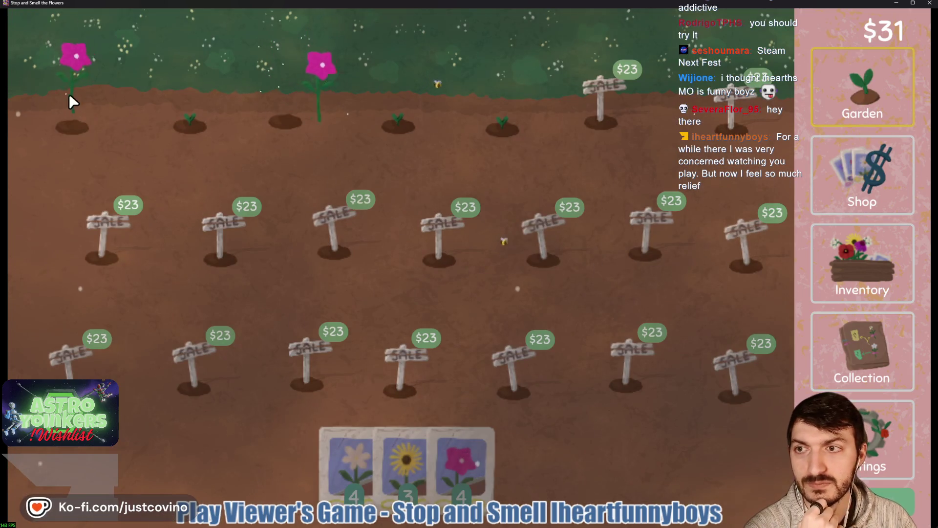
{"action": "mouse_move", "coordinate": [339, 436]}
{"action": "left_mouse_down"}
{"action": "mouse_move", "coordinate": [288, 126]}
{"action": "mouse_move", "coordinate": [105, 175]}
{"action": "mouse_move", "coordinate": [320, 439]}
{"action": "mouse_move", "coordinate": [666, 289]}
{"action": "mouse_move", "coordinate": [366, 461]}
{"action": "left_mouse_up"}
Step: Sell two more flowers from the Inventory for $8 each
{"action": "left_click", "coordinate": [895, 264]}
{"action": "left_click", "coordinate": [352, 49]}
{"action": "left_click", "coordinate": [447, 459]}
{"action": "left_click", "coordinate": [347, 69]}
{"action": "left_click", "coordinate": [457, 469]}
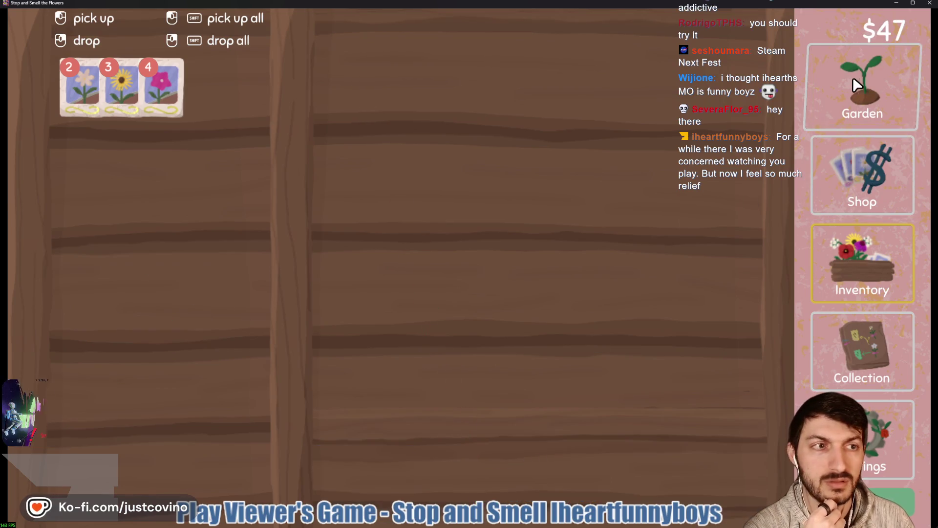
{"action": "left_click", "coordinate": [856, 80]}
Step: Buy the $23 plot, plant seeds in it, and browse the collection map
{"action": "left_click", "coordinate": [635, 88]}
{"action": "left_click_drag", "start_coordinate": [349, 472], "coordinate": [599, 116]}
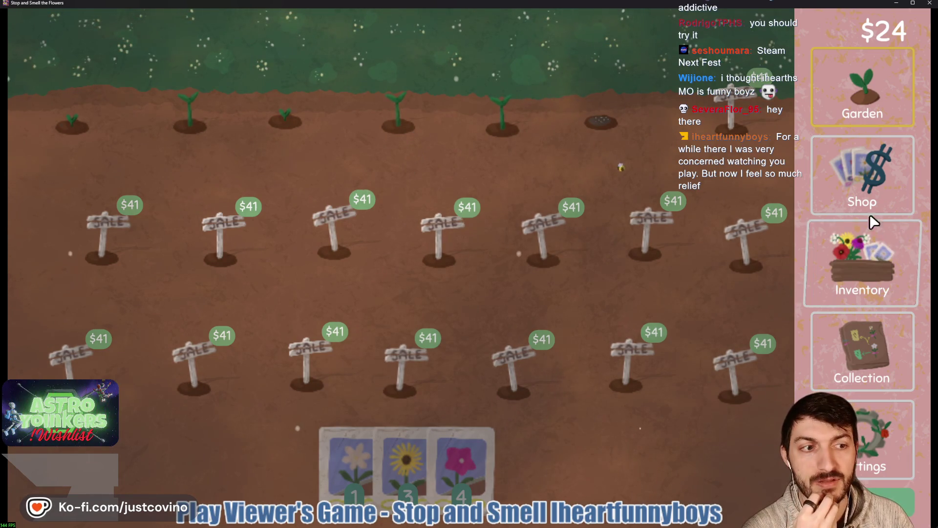
{"action": "left_click", "coordinate": [831, 337]}
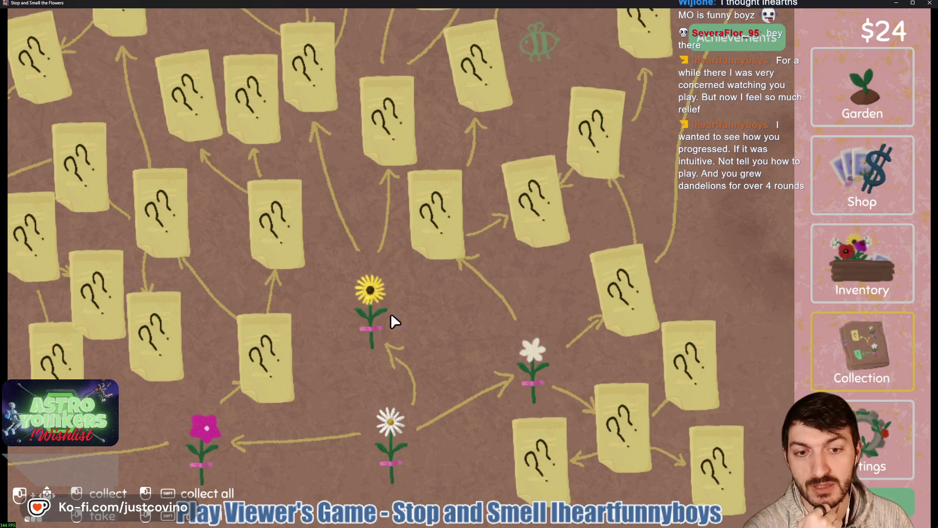
{"action": "mouse_move", "coordinate": [336, 377]}
{"action": "left_mouse_down"}
{"action": "mouse_move", "coordinate": [437, 298]}
{"action": "mouse_move", "coordinate": [500, 280]}
{"action": "left_mouse_up"}
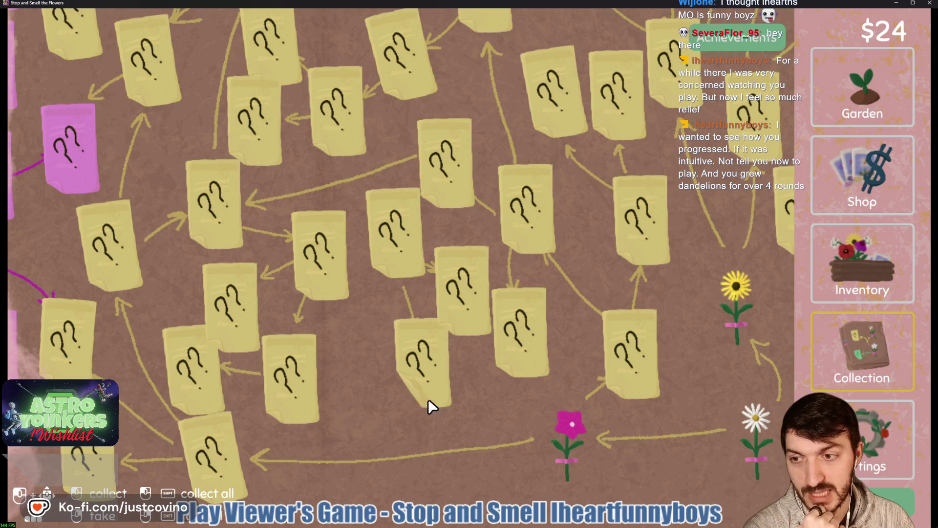
{"action": "left_click", "coordinate": [837, 87]}
Step: Harvest the new malop, plant daisy and two sunflower seeds, and harvest the white flowers
{"action": "left_click", "coordinate": [404, 58]}
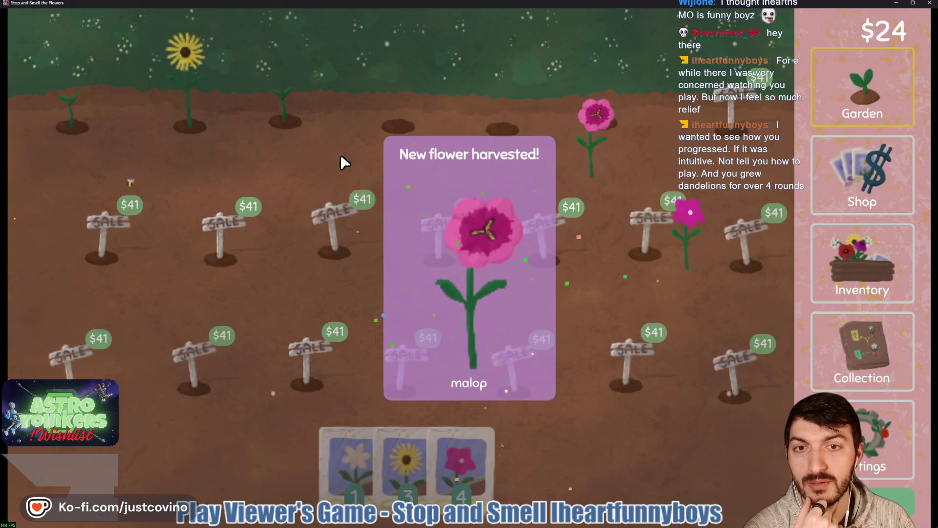
{"action": "left_click", "coordinate": [366, 271]}
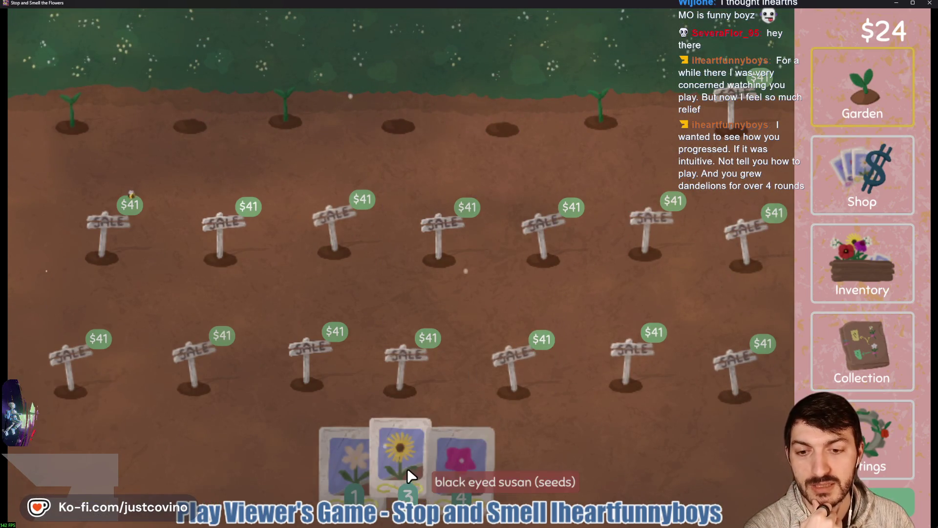
{"action": "left_click", "coordinate": [501, 124]}
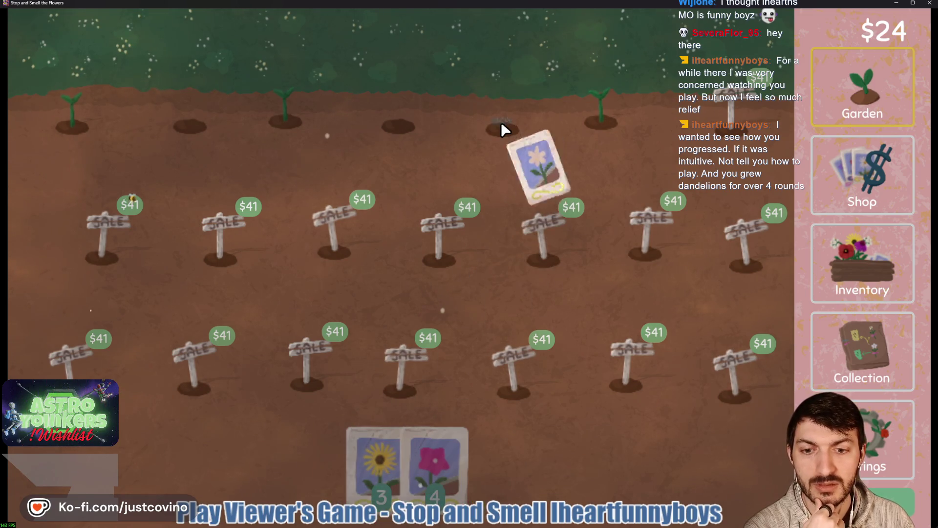
{"action": "left_click", "coordinate": [387, 443]}
{"action": "left_click", "coordinate": [392, 124]}
{"action": "left_click", "coordinate": [193, 122]}
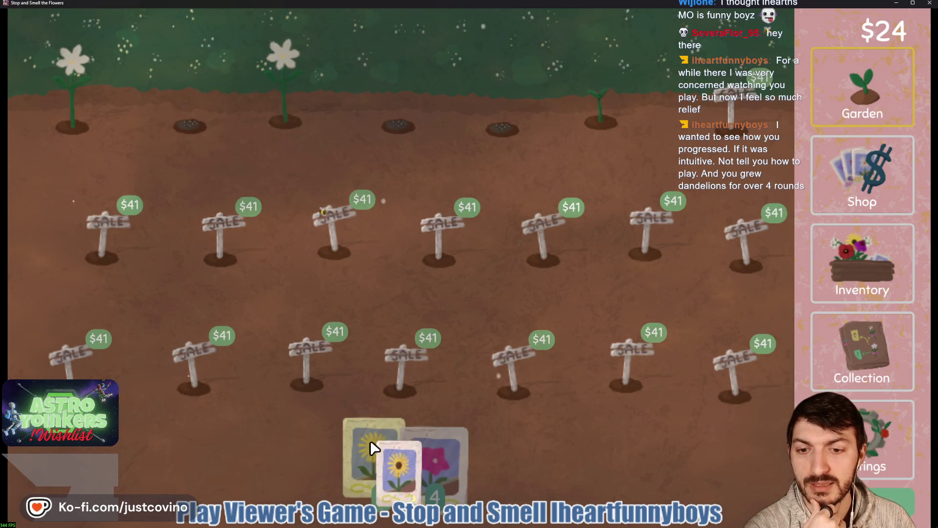
{"action": "left_click", "coordinate": [373, 444]}
{"action": "left_click", "coordinate": [273, 113]}
{"action": "left_click", "coordinate": [79, 97]}
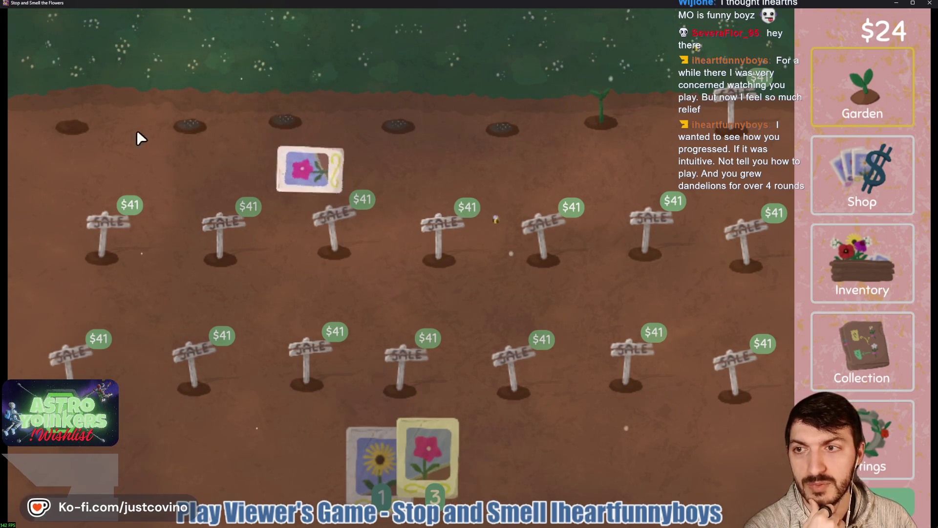
Step: Inspect the vinca and black-eyed susan in the Inventory, then sell a paperwhite for $4
{"action": "left_click", "coordinate": [871, 268]}
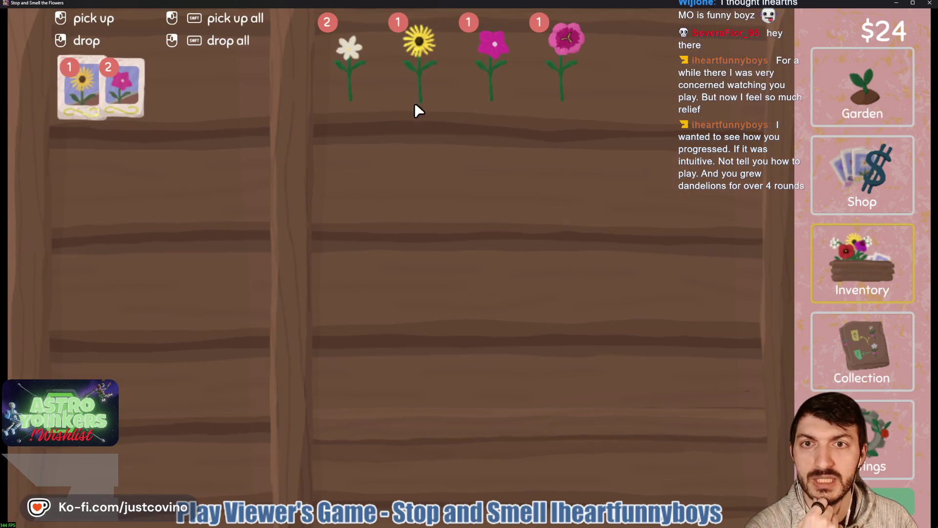
{"action": "left_click", "coordinate": [493, 80]}
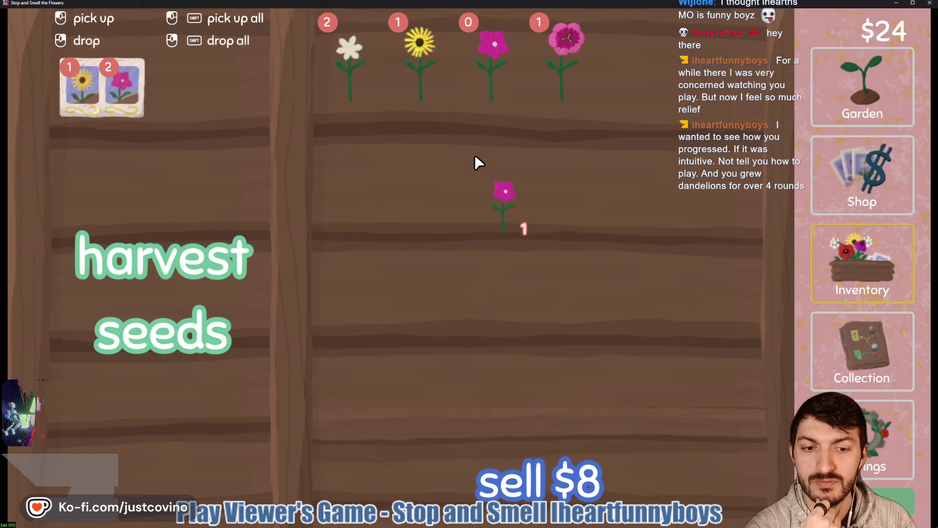
{"action": "left_click", "coordinate": [425, 63]}
{"action": "mouse_move", "coordinate": [430, 97]}
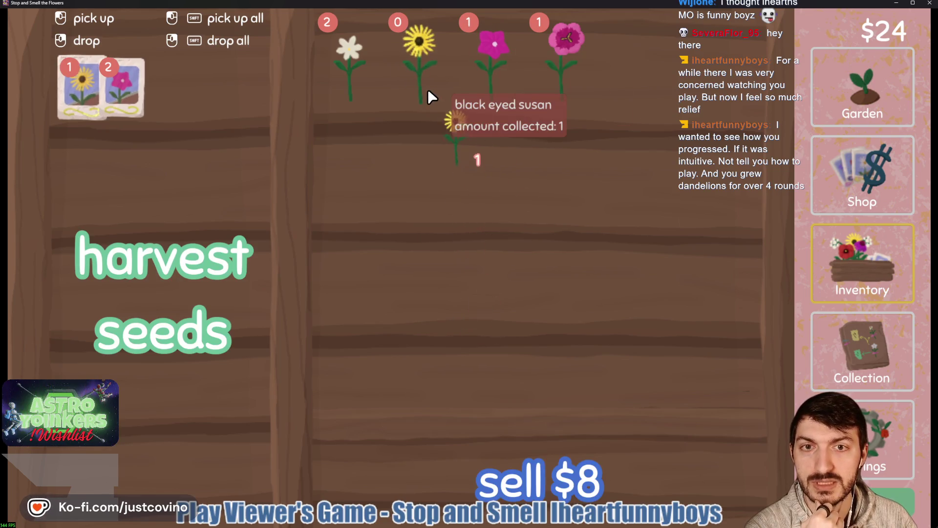
{"action": "left_click", "coordinate": [420, 51]}
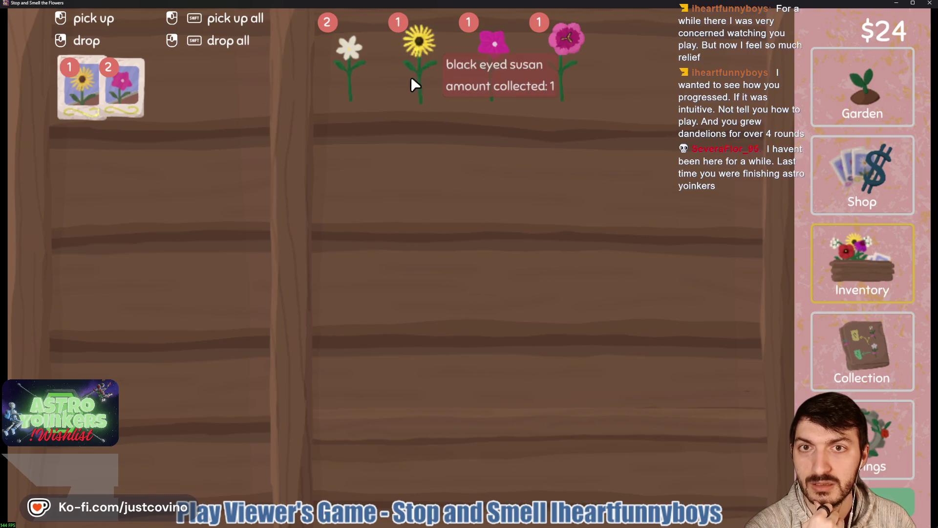
{"action": "left_click", "coordinate": [345, 63]}
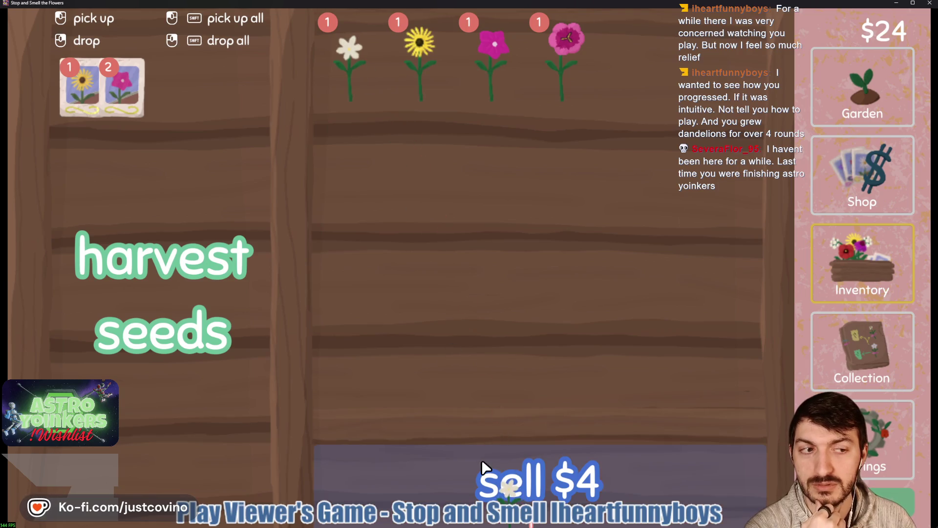
{"action": "left_click", "coordinate": [483, 466]}
Step: Turn a malop into seeds, then browse the collection map
{"action": "left_click", "coordinate": [562, 71]}
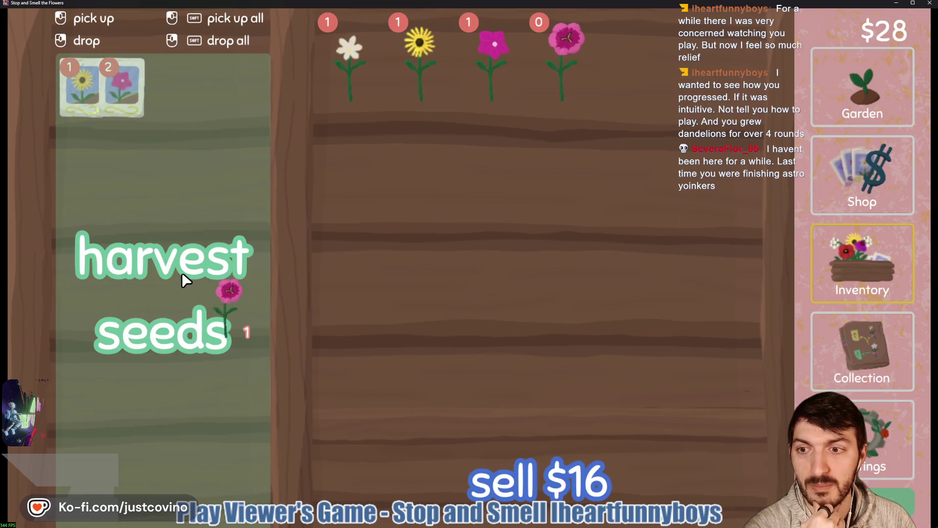
{"action": "left_click", "coordinate": [182, 272]}
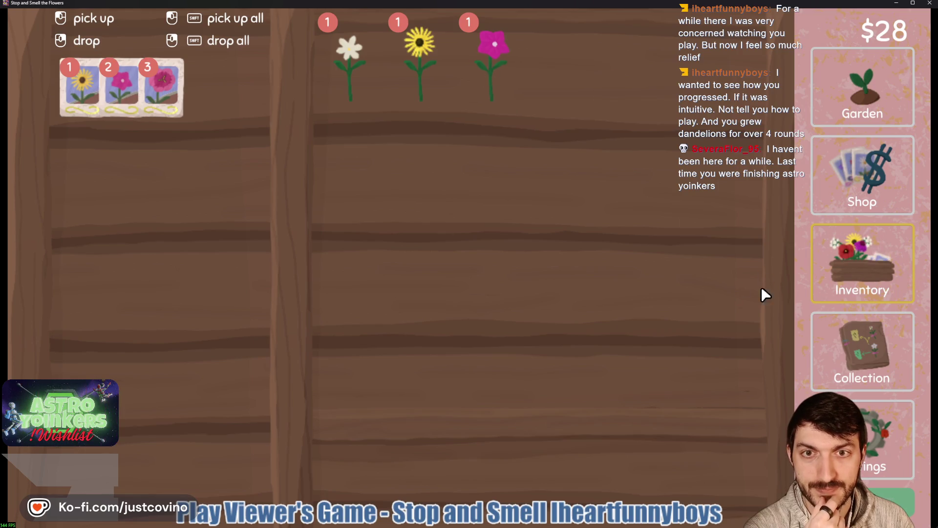
{"action": "left_click", "coordinate": [830, 352]}
{"action": "mouse_move", "coordinate": [722, 366]}
{"action": "left_mouse_down"}
{"action": "mouse_move", "coordinate": [469, 352]}
{"action": "mouse_move", "coordinate": [713, 280]}
{"action": "left_mouse_up"}
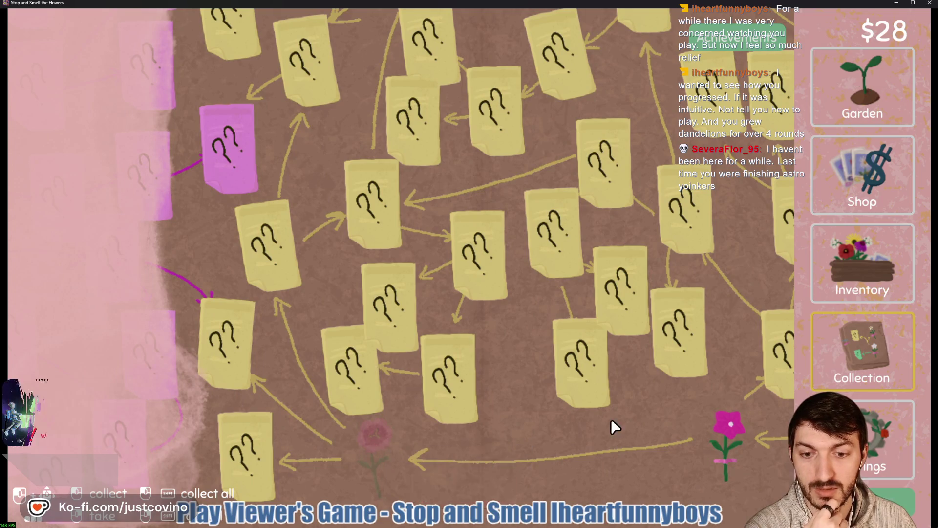
Step: Browse the collection map before returning to the Garden
{"action": "left_click_drag", "start_coordinate": [611, 427], "coordinate": [481, 430]}
{"action": "key", "text": "Escape"}
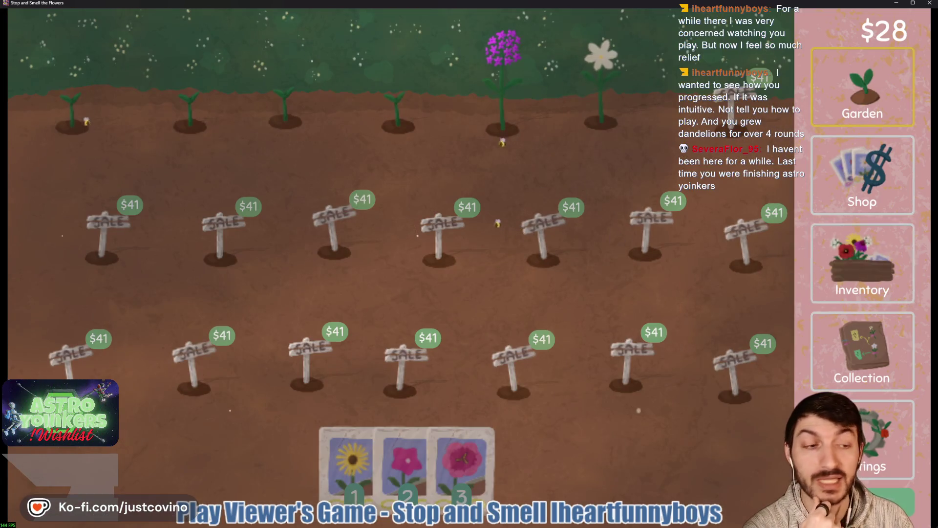
{"action": "left_click", "coordinate": [877, 339]}
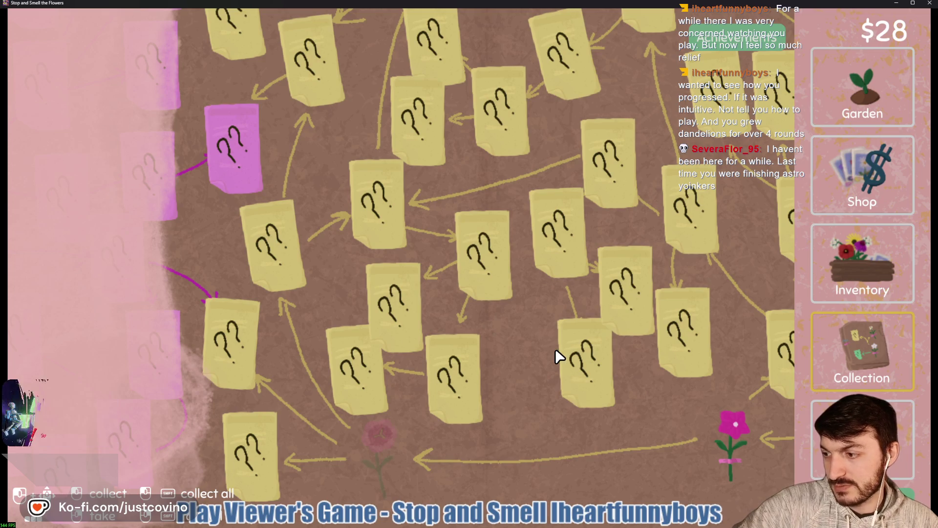
{"action": "left_click", "coordinate": [849, 125]}
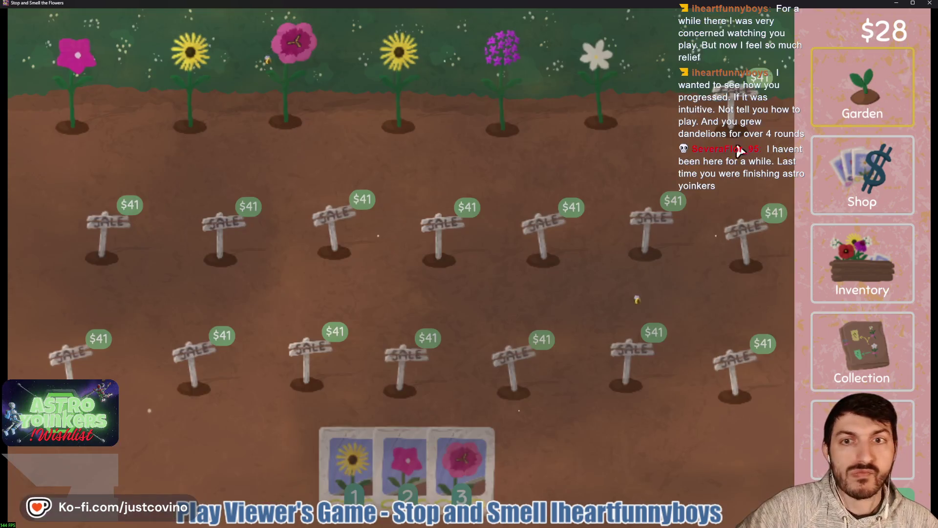
Step: Harvest the grown flowers to reveal catchfly, then sow vinca and black-eyed susan seeds in the top-row pots
{"action": "left_click", "coordinate": [513, 98]}
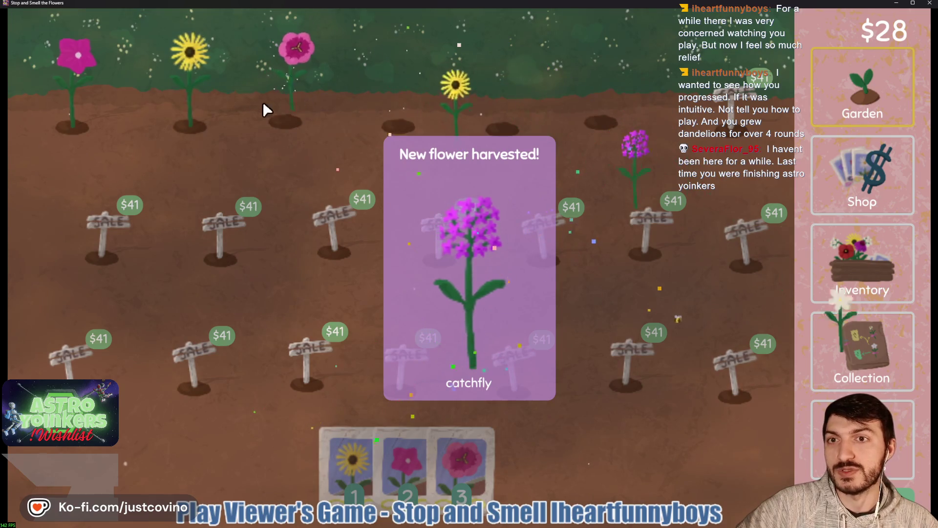
{"action": "mouse_move", "coordinate": [462, 441]}
{"action": "left_mouse_down"}
{"action": "mouse_move", "coordinate": [596, 114]}
{"action": "mouse_move", "coordinate": [489, 134]}
{"action": "mouse_move", "coordinate": [415, 213]}
{"action": "left_mouse_up"}
{"action": "mouse_move", "coordinate": [451, 456]}
{"action": "left_mouse_down"}
{"action": "mouse_move", "coordinate": [303, 137]}
{"action": "mouse_move", "coordinate": [277, 119]}
{"action": "mouse_move", "coordinate": [192, 128]}
{"action": "left_mouse_up"}
{"action": "left_click_drag", "start_coordinate": [410, 452], "coordinate": [69, 140]}
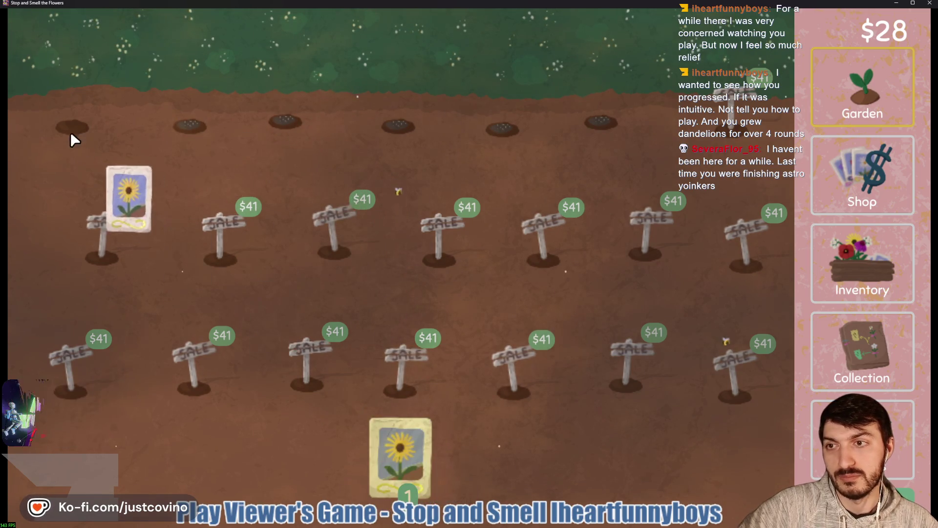
Step: Pan across the collection map left and right, then return to the Inventory
{"action": "left_click", "coordinate": [863, 264]}
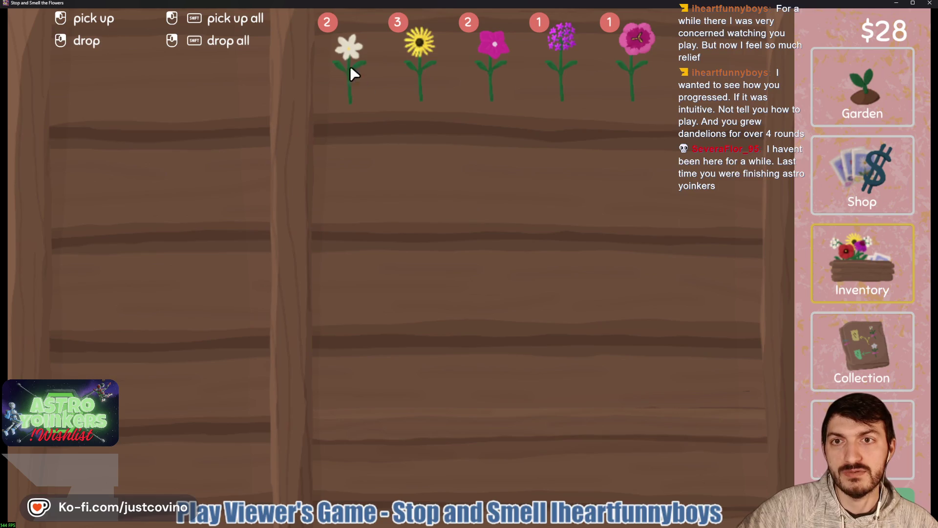
{"action": "left_click", "coordinate": [852, 328]}
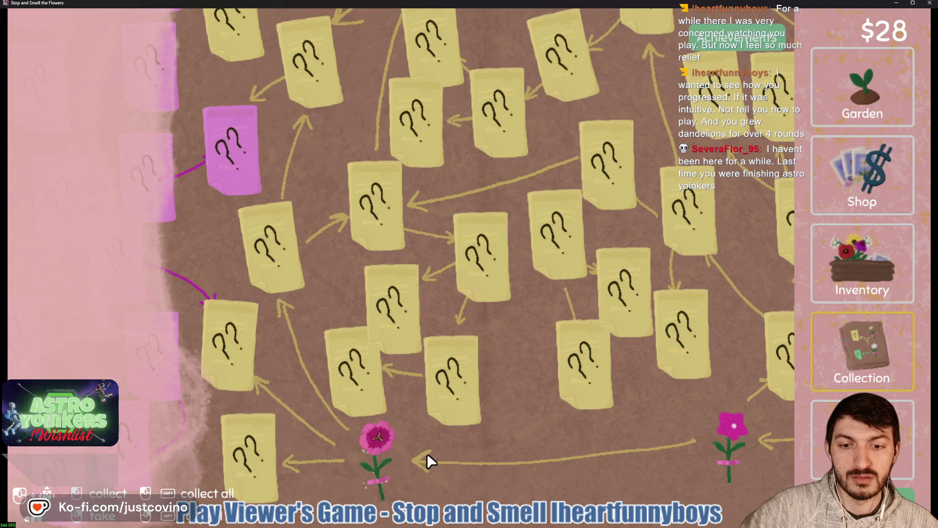
{"action": "key", "text": "d"}
{"action": "mouse_move", "coordinate": [641, 415]}
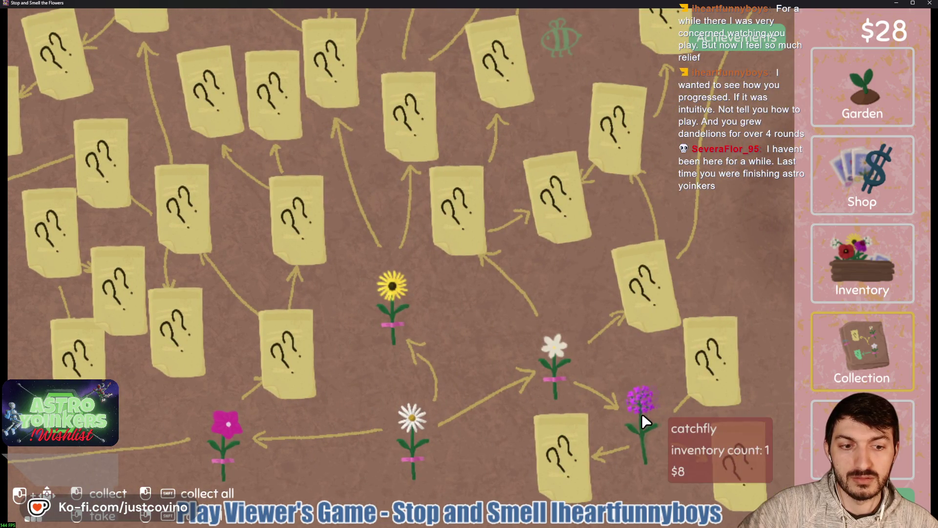
{"action": "key", "text": "a"}
{"action": "mouse_move", "coordinate": [279, 463]}
{"action": "key", "text": "d"}
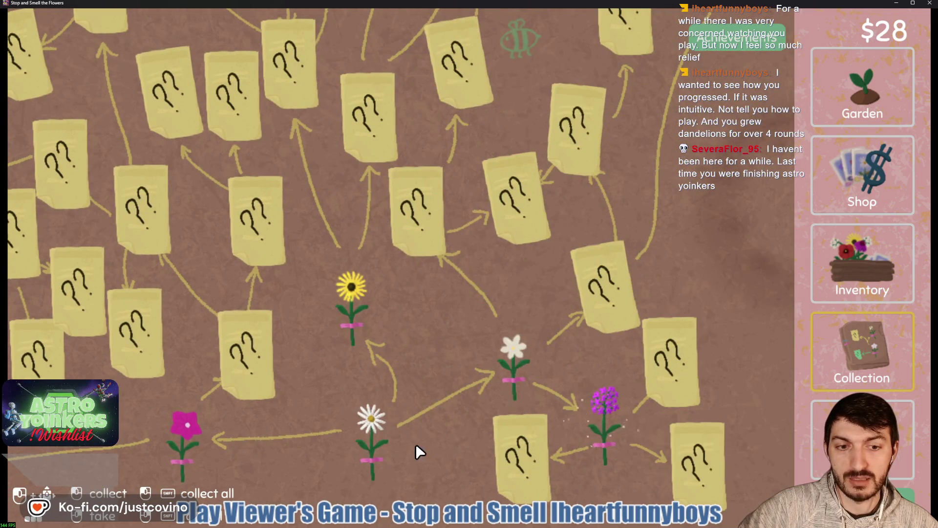
{"action": "left_click", "coordinate": [882, 258]}
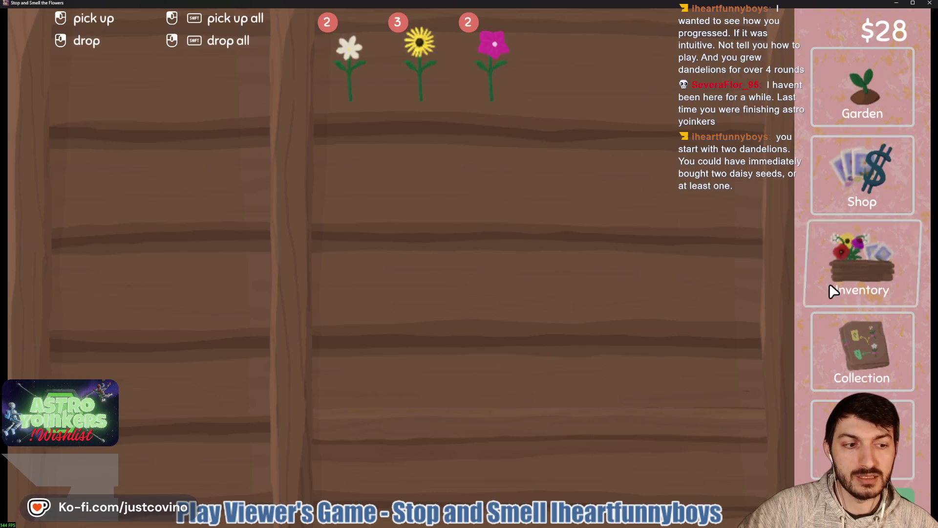
Step: Turn a malop into a seed card in the Inventory after checking the collection map
{"action": "left_click", "coordinate": [828, 325]}
{"action": "mouse_move", "coordinate": [249, 376]}
{"action": "left_mouse_down"}
{"action": "mouse_move", "coordinate": [218, 394]}
{"action": "mouse_move", "coordinate": [454, 477]}
{"action": "left_mouse_up"}
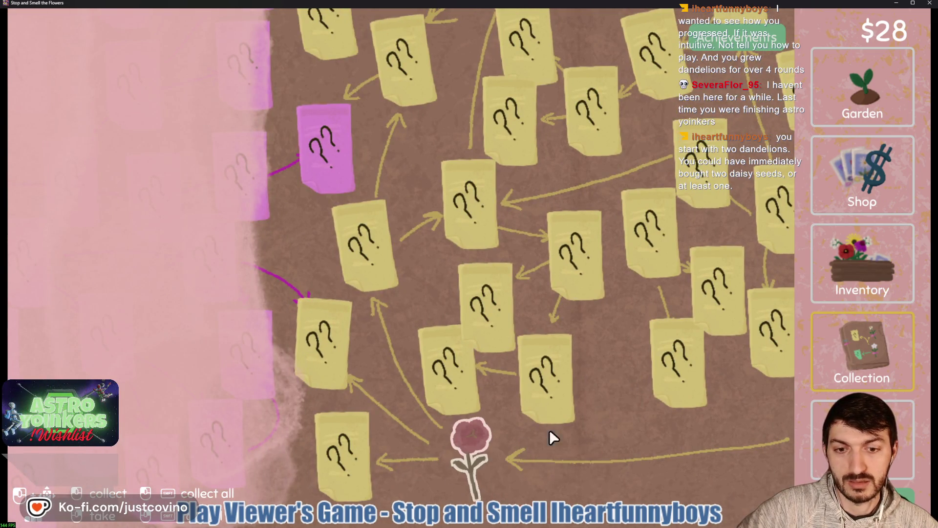
{"action": "left_click", "coordinate": [845, 268]}
{"action": "left_click", "coordinate": [570, 66]}
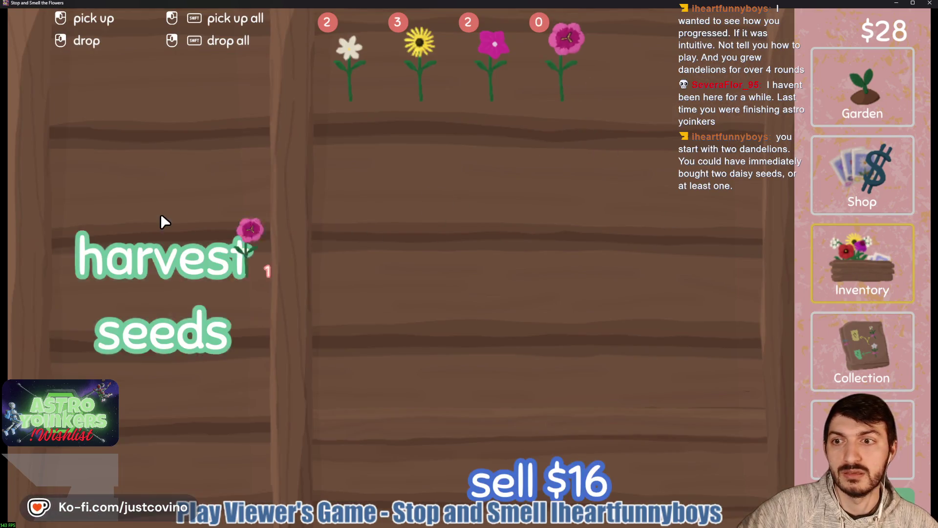
{"action": "left_click", "coordinate": [160, 213]}
{"action": "mouse_move", "coordinate": [500, 60]}
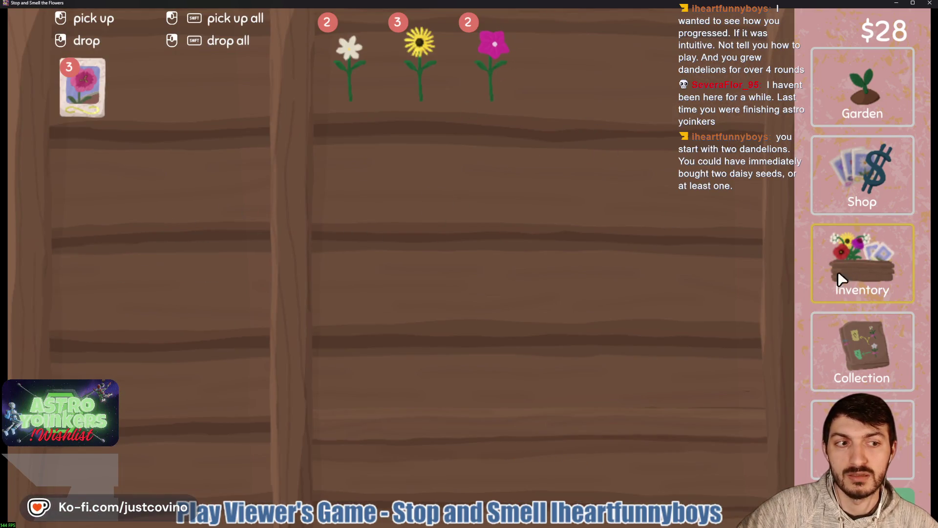
Step: Look over the collection map and inventory, then return to the garden
{"action": "left_click", "coordinate": [852, 355]}
{"action": "key", "text": "a"}
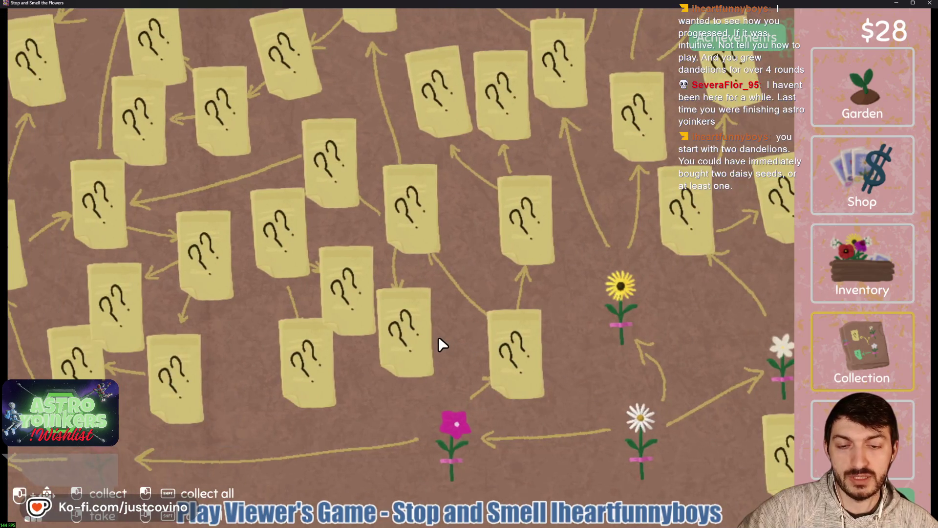
{"action": "left_click", "coordinate": [845, 87]}
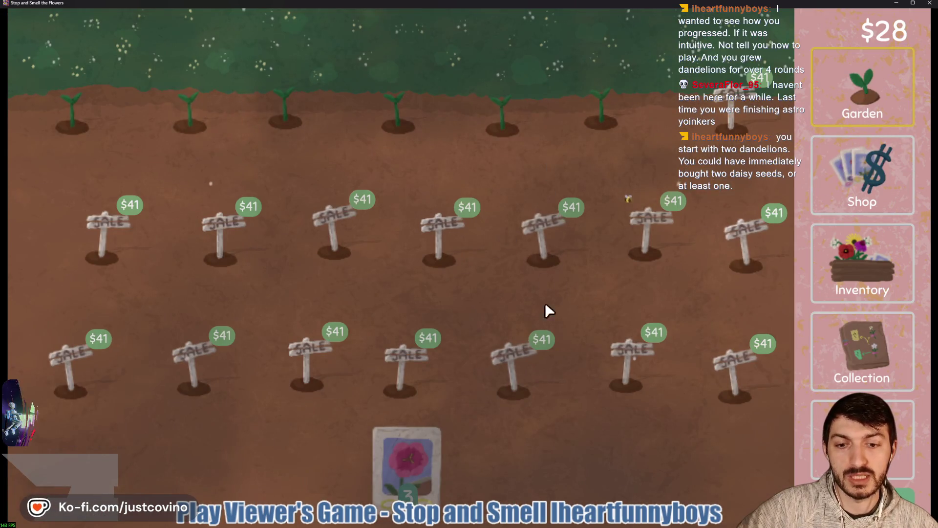
{"action": "left_click", "coordinate": [873, 273]}
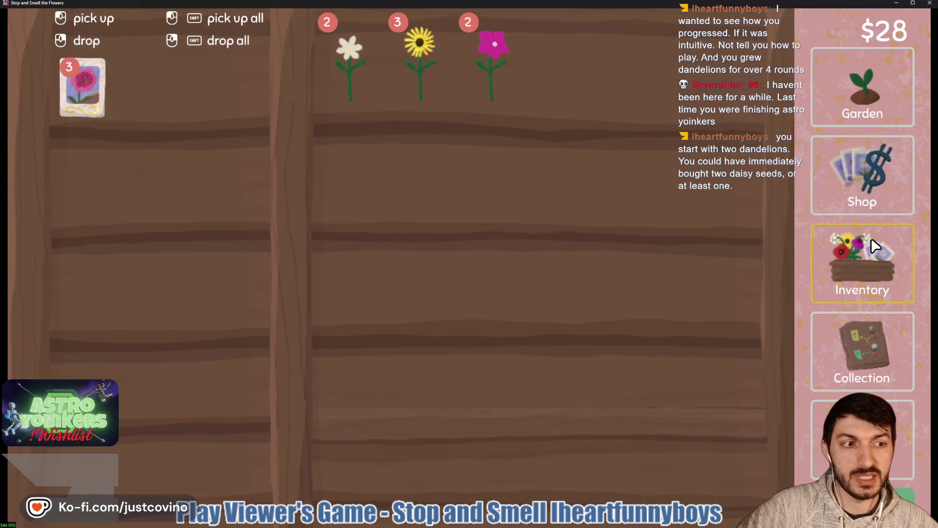
{"action": "left_click", "coordinate": [861, 354]}
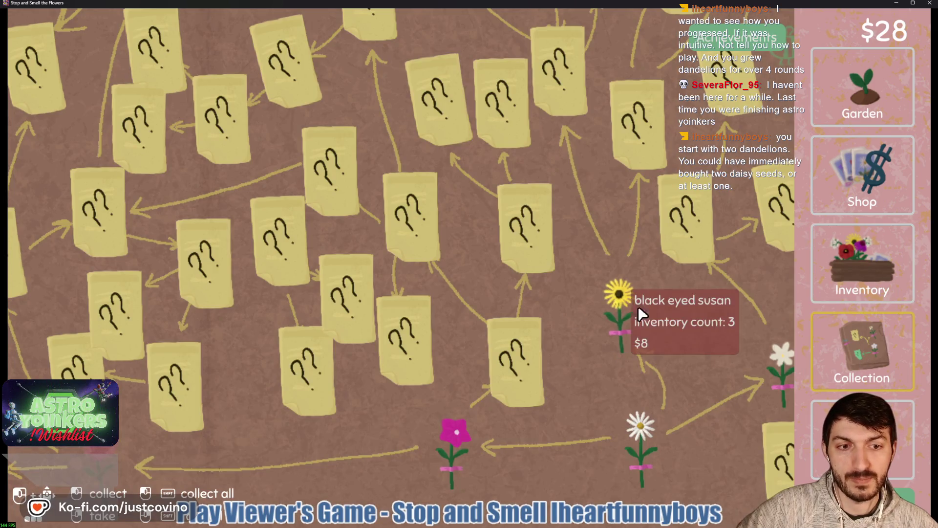
{"action": "left_click", "coordinate": [863, 92]}
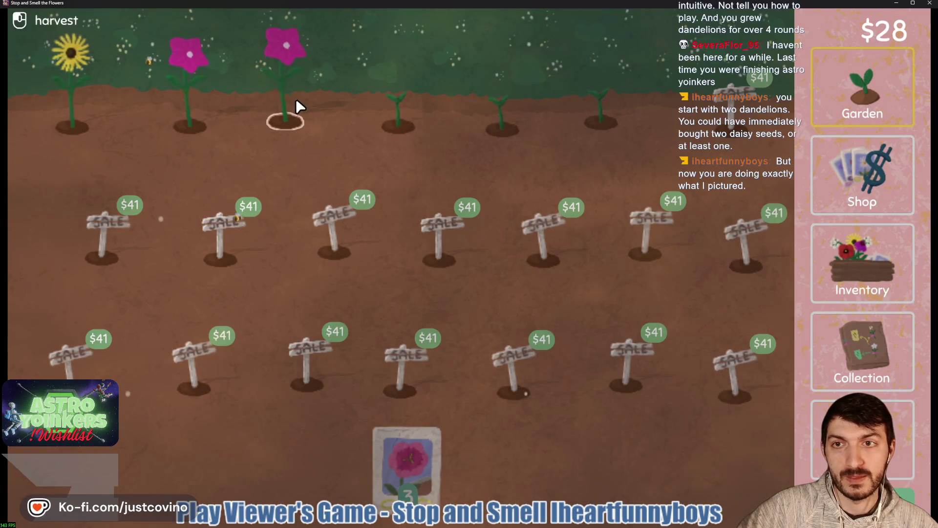
Step: Harvest the three grown magenta flowers and the grown yellow flower
{"action": "left_click", "coordinate": [186, 119]}
{"action": "left_click", "coordinate": [269, 128]}
{"action": "left_click", "coordinate": [404, 99]}
{"action": "left_click", "coordinate": [606, 114]}
Step: Sow malop seeds in the three empty pots
{"action": "left_click", "coordinate": [519, 93]}
{"action": "left_click", "coordinate": [459, 103]}
{"action": "left_click", "coordinate": [74, 105]}
{"action": "left_click", "coordinate": [401, 462]}
{"action": "left_click", "coordinate": [68, 122]}
{"action": "left_click", "coordinate": [391, 440]}
{"action": "left_click", "coordinate": [225, 128]}
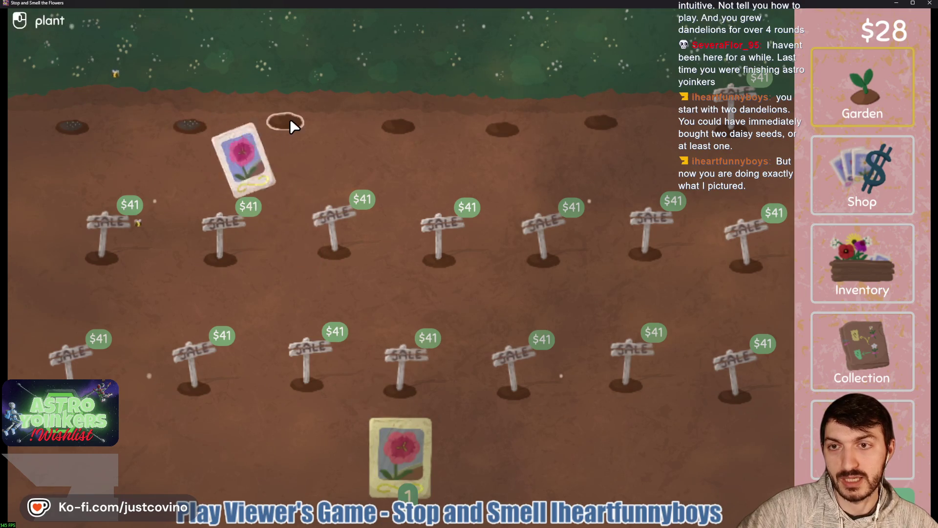
{"action": "left_click", "coordinate": [292, 126]}
Step: Sell three vincas from the Inventory, raising money to $52
{"action": "left_click", "coordinate": [873, 293]}
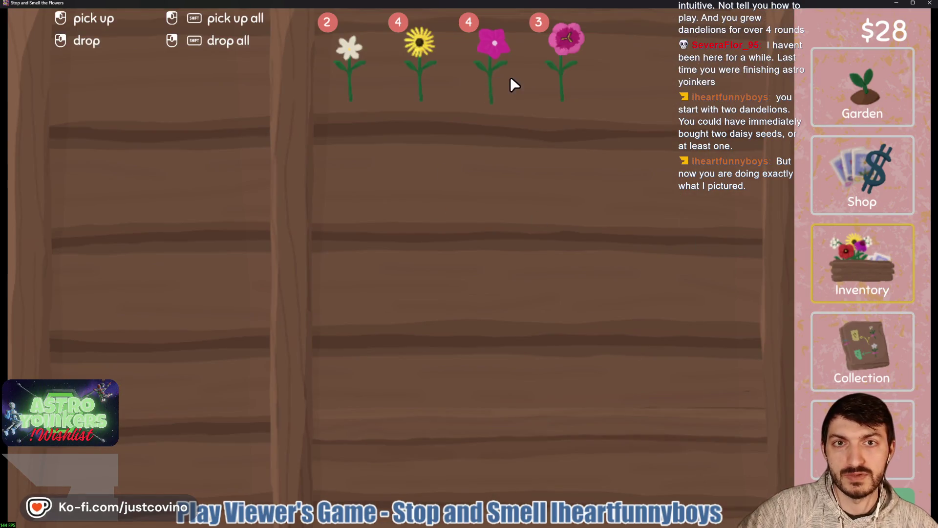
{"action": "left_click", "coordinate": [489, 65]}
{"action": "left_click", "coordinate": [488, 64]}
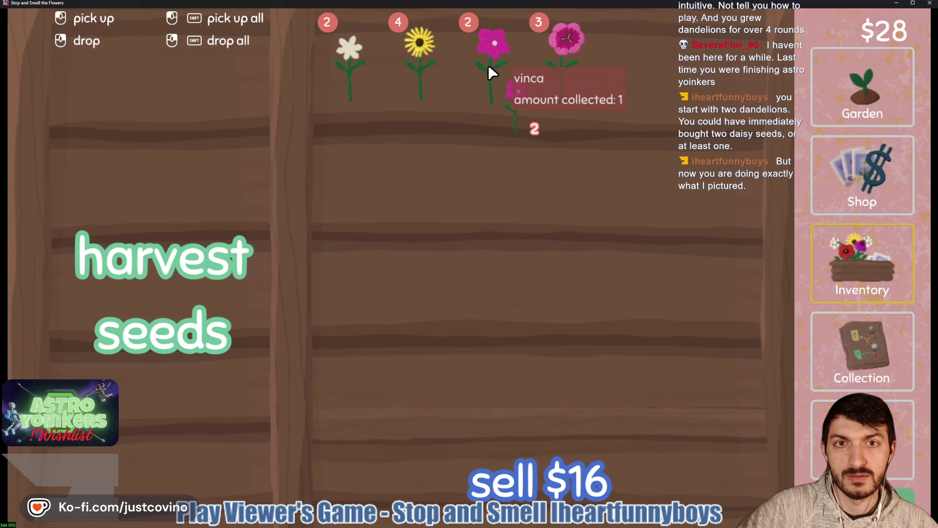
{"action": "left_click", "coordinate": [488, 64]}
{"action": "left_click", "coordinate": [538, 467]}
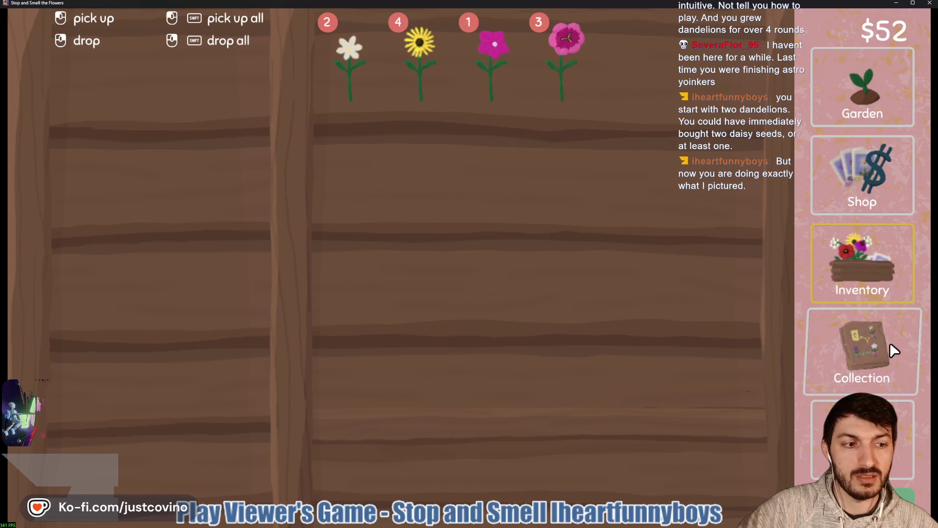
Step: Pan the collection map to the daisy and sunflower area, then go back to the garden
{"action": "left_click", "coordinate": [888, 350]}
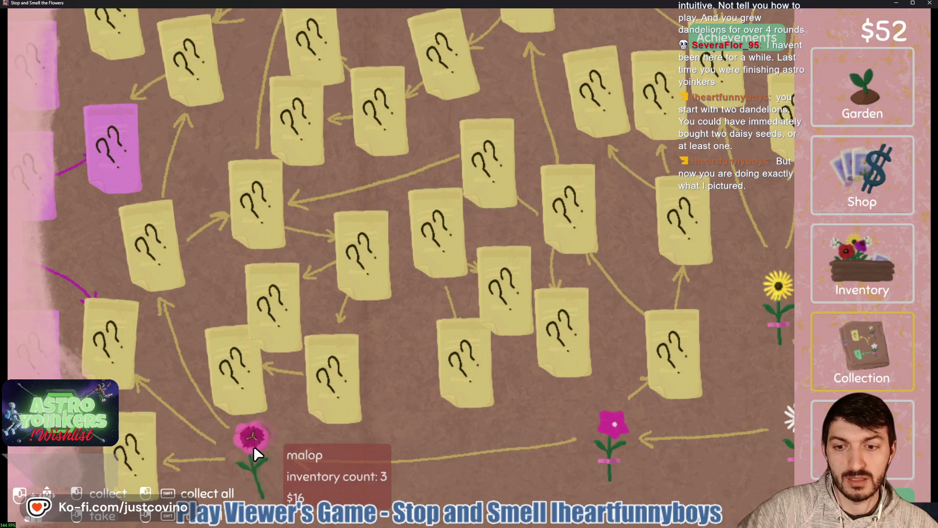
{"action": "left_click_drag", "start_coordinate": [682, 432], "coordinate": [513, 419]}
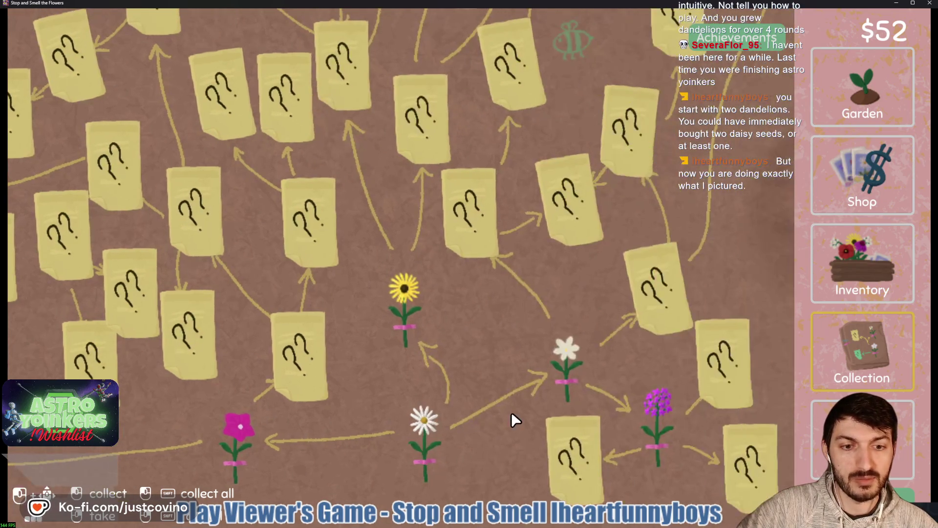
{"action": "left_click", "coordinate": [858, 73]}
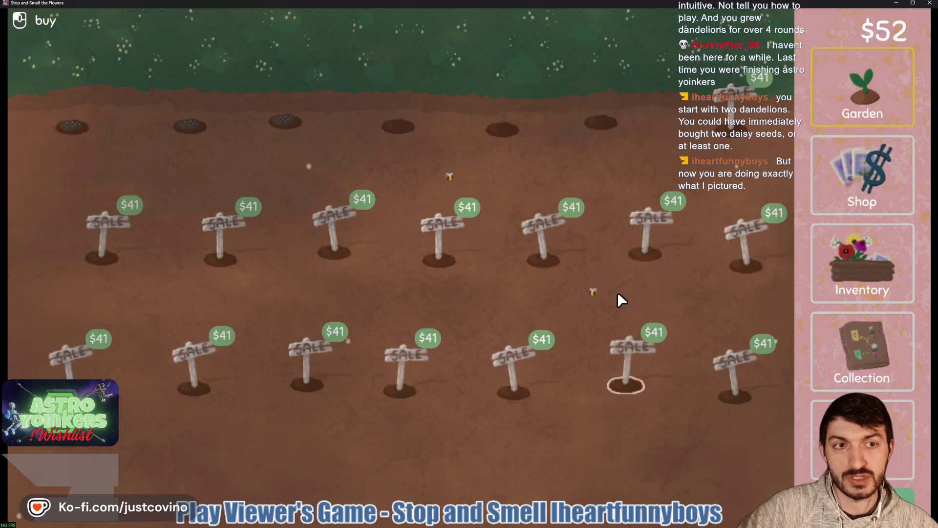
Step: Turn the remaining malop into more seeds in the Inventory
{"action": "left_click", "coordinate": [895, 266]}
{"action": "left_click", "coordinate": [566, 51]}
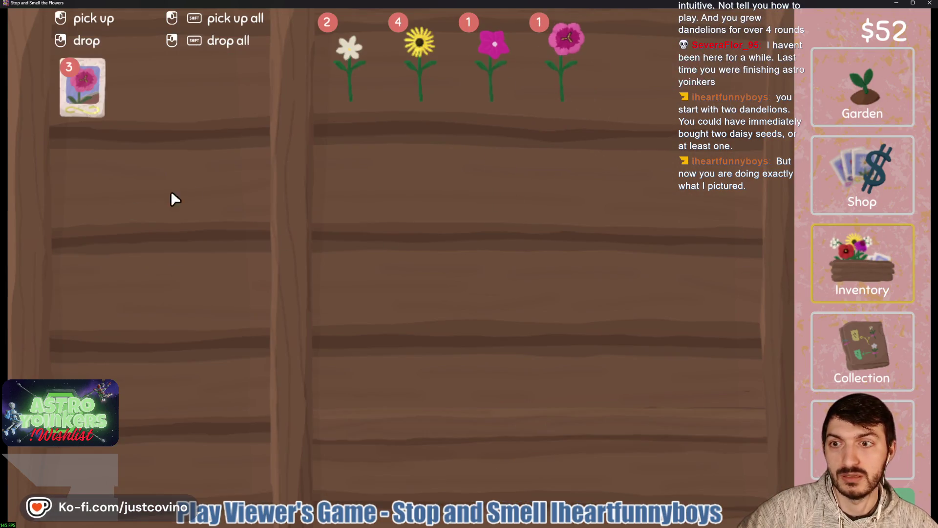
{"action": "left_click", "coordinate": [573, 68]}
Step: Sell two daisies, all the black-eyed susans and the last vinca
{"action": "left_click", "coordinate": [361, 76]}
{"action": "left_click", "coordinate": [359, 76]}
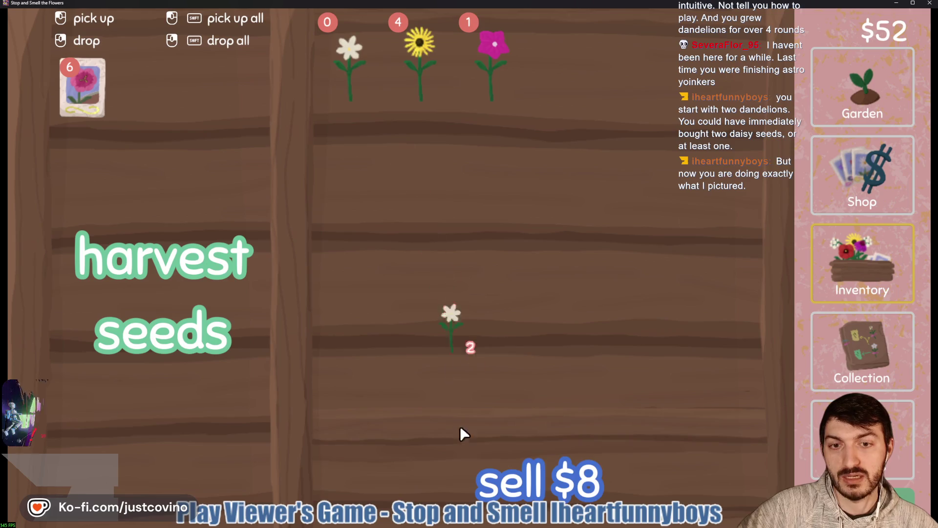
{"action": "right_click", "coordinate": [461, 434]}
{"action": "left_click", "coordinate": [346, 71], "text": "shift"}
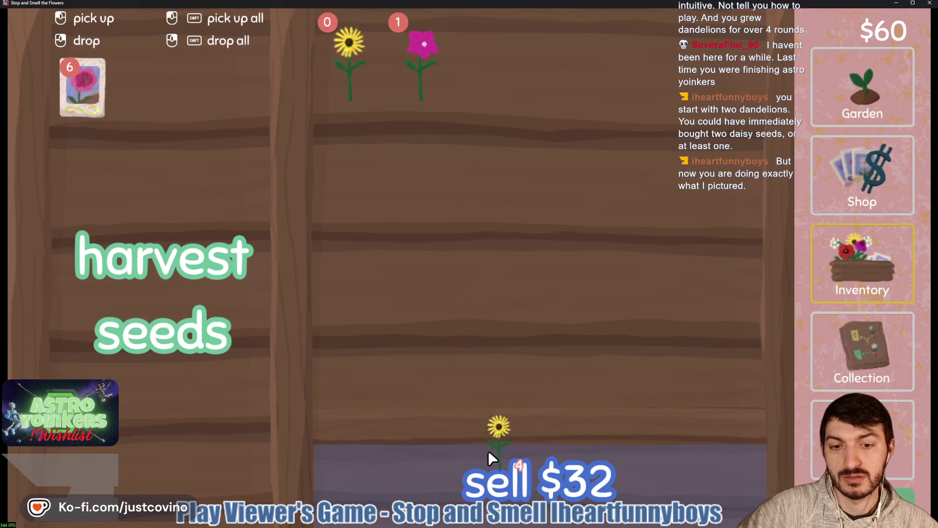
{"action": "right_click", "coordinate": [496, 455]}
{"action": "left_click", "coordinate": [354, 53]}
{"action": "right_click", "coordinate": [508, 459]}
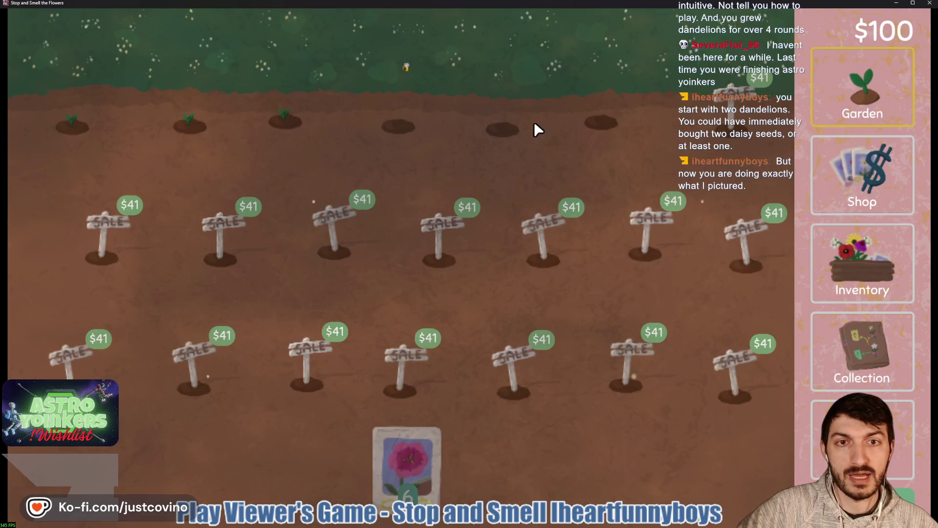
Step: Sow malop seeds in three empty pots and open the Collection chart of undiscovered flowers
{"action": "left_click", "coordinate": [411, 465]}
{"action": "left_click", "coordinate": [398, 126]}
{"action": "left_click", "coordinate": [503, 128]}
{"action": "left_click", "coordinate": [604, 138]}
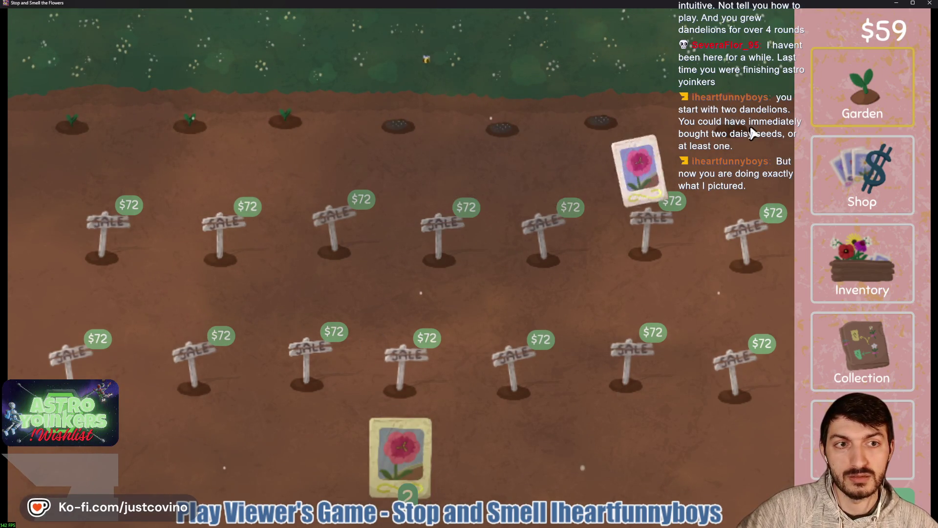
{"action": "left_click", "coordinate": [396, 452]}
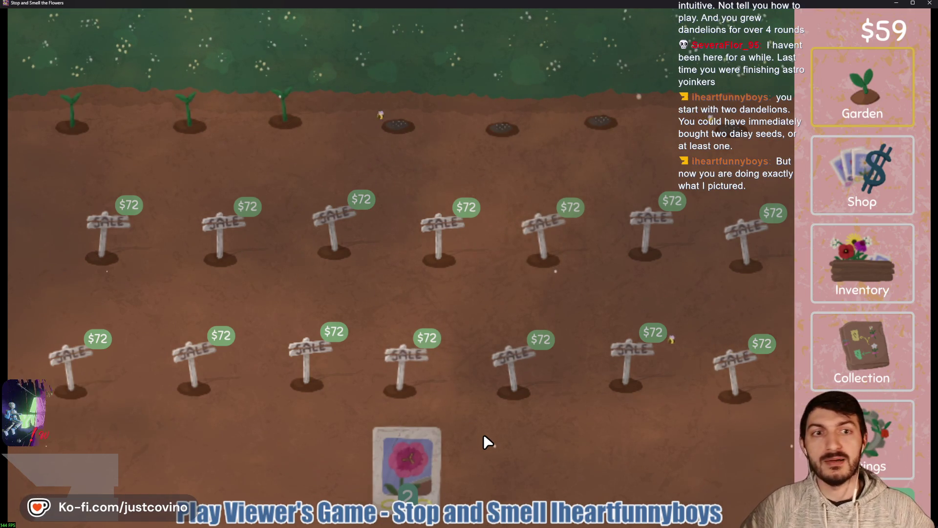
{"action": "left_click", "coordinate": [850, 357]}
{"action": "mouse_move", "coordinate": [231, 277]}
{"action": "left_mouse_down"}
{"action": "mouse_move", "coordinate": [423, 348]}
{"action": "mouse_move", "coordinate": [536, 309]}
{"action": "left_mouse_up"}
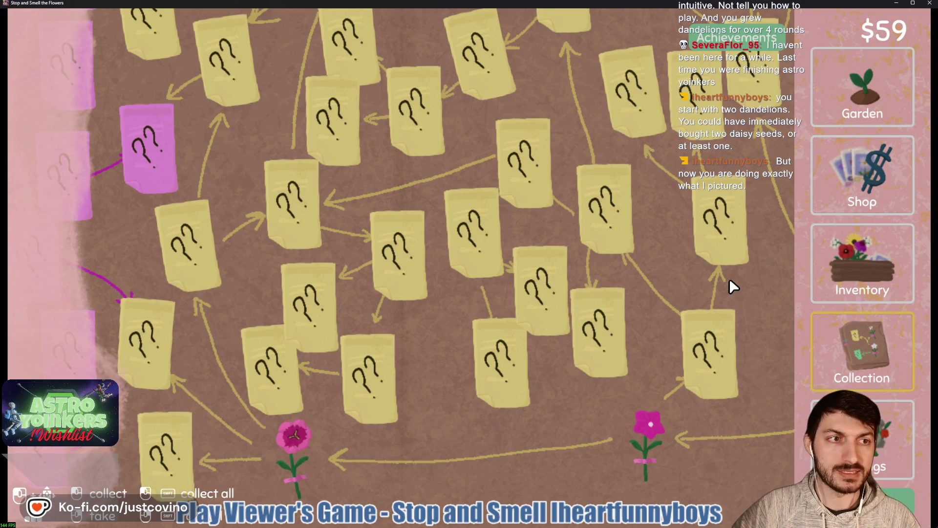
Step: Turn two flowers into seeds, sell the third to reach $75, and plant a seed top-left
{"action": "left_click", "coordinate": [863, 90]}
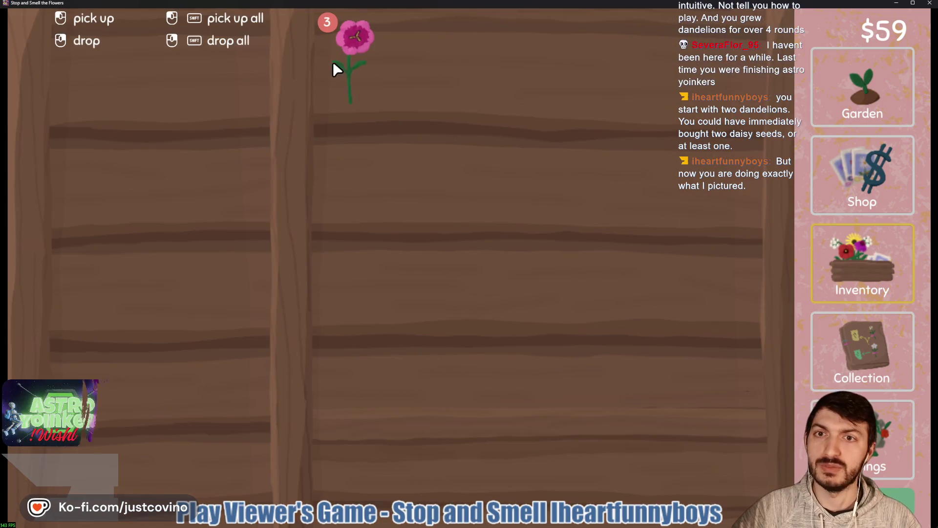
{"action": "left_click", "coordinate": [333, 69]}
{"action": "left_click", "coordinate": [203, 182]}
{"action": "left_click", "coordinate": [352, 54]}
{"action": "left_click", "coordinate": [205, 191]}
{"action": "left_click", "coordinate": [356, 63]}
{"action": "left_click", "coordinate": [545, 404]}
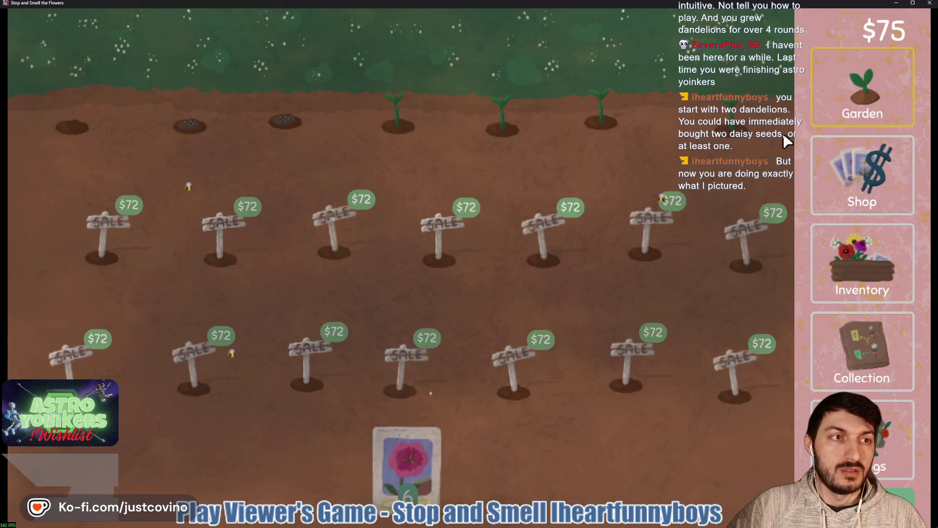
{"action": "left_click", "coordinate": [391, 426]}
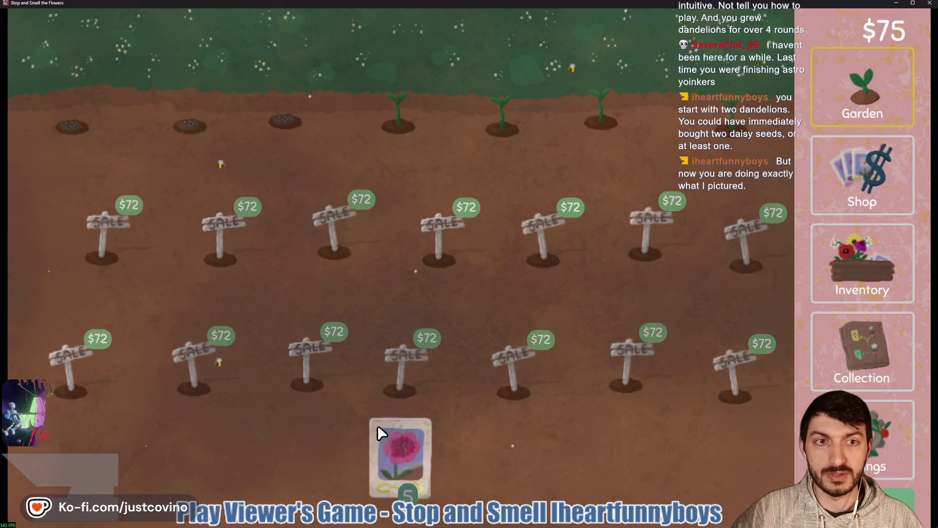
Step: Glance at the Settings, Collection and Shop screens, then return to the Garden
{"action": "left_click", "coordinate": [826, 452]}
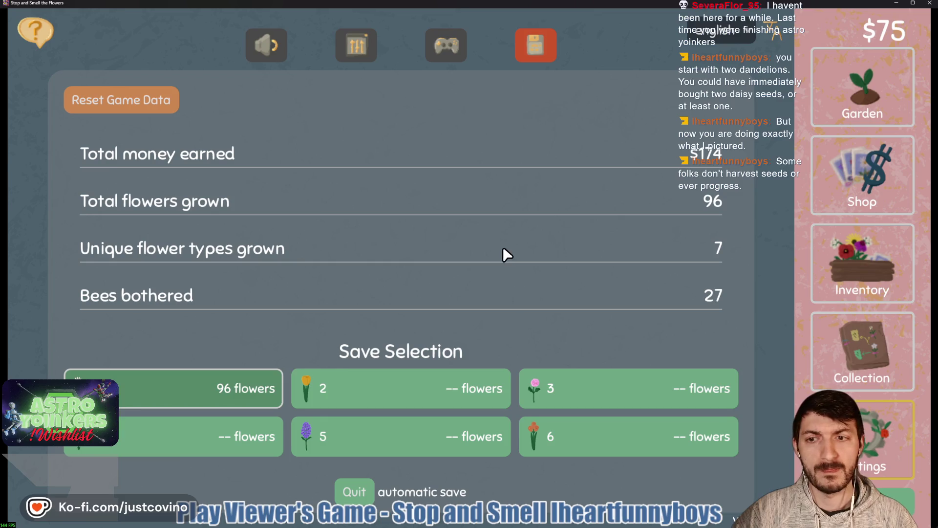
{"action": "left_click", "coordinate": [821, 366]}
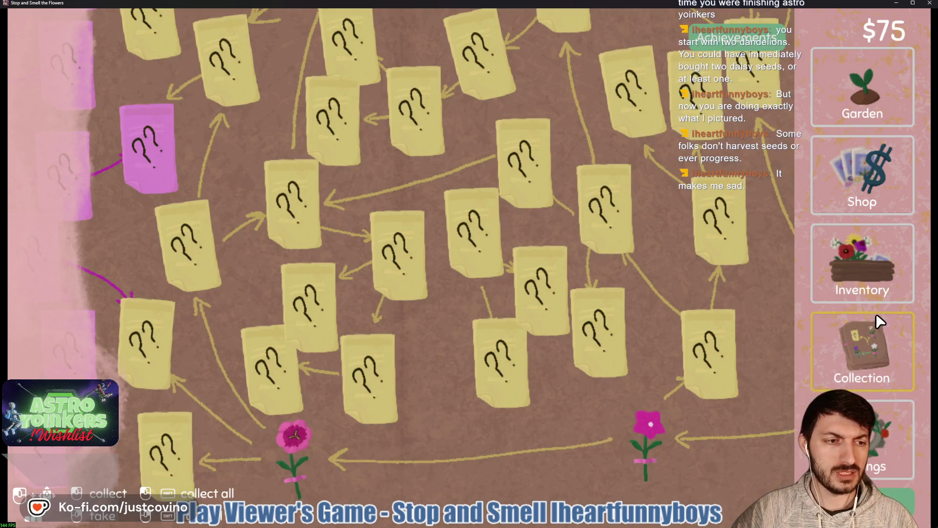
{"action": "left_click", "coordinate": [862, 201]}
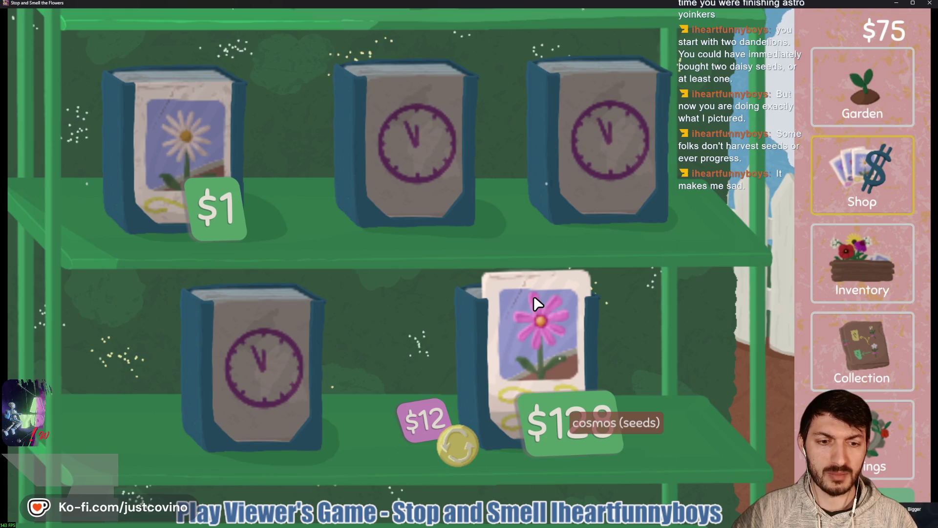
{"action": "left_click", "coordinate": [863, 97]}
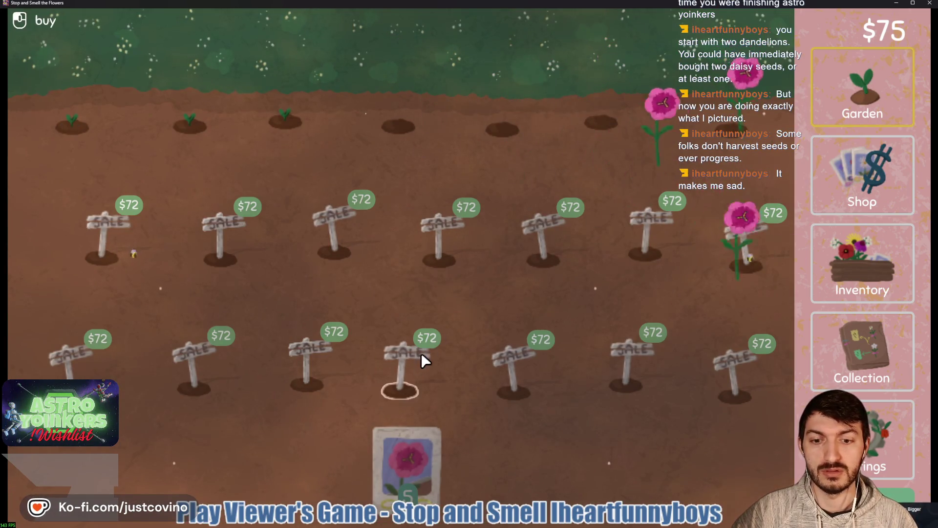
Step: Buy the $72 plot and plant seeds in all four empty plots
{"action": "left_click", "coordinate": [100, 247]}
{"action": "left_click", "coordinate": [391, 465]}
{"action": "left_click", "coordinate": [101, 257]}
{"action": "left_click", "coordinate": [398, 126]}
{"action": "left_click", "coordinate": [502, 128]}
{"action": "left_click", "coordinate": [604, 126]}
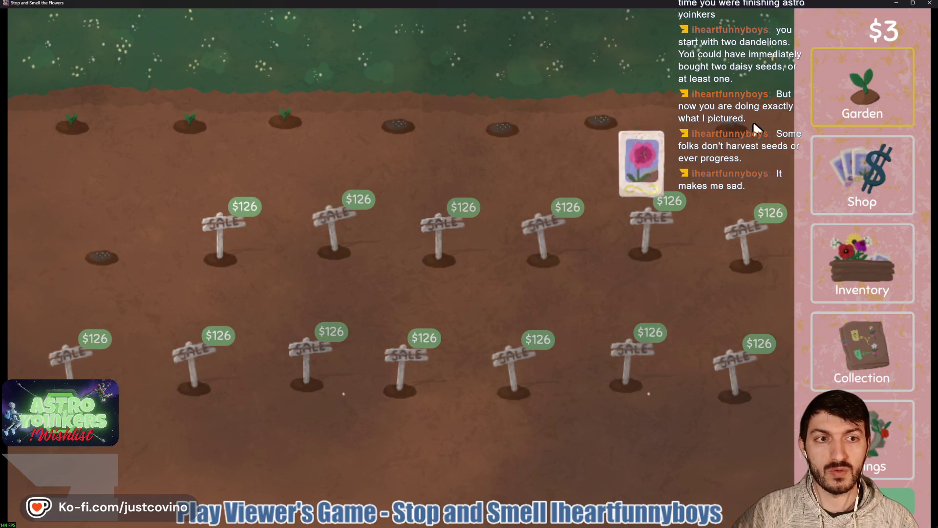
Step: In the Inventory, turn two flowers into seeds and sell the other two
{"action": "left_click", "coordinate": [881, 281]}
{"action": "left_click", "coordinate": [367, 78]}
{"action": "left_click", "coordinate": [176, 201]}
{"action": "left_click", "coordinate": [357, 54]}
{"action": "left_click", "coordinate": [176, 161]}
{"action": "left_click", "coordinate": [360, 63]}
{"action": "left_click", "coordinate": [504, 457]}
{"action": "left_click", "coordinate": [355, 49]}
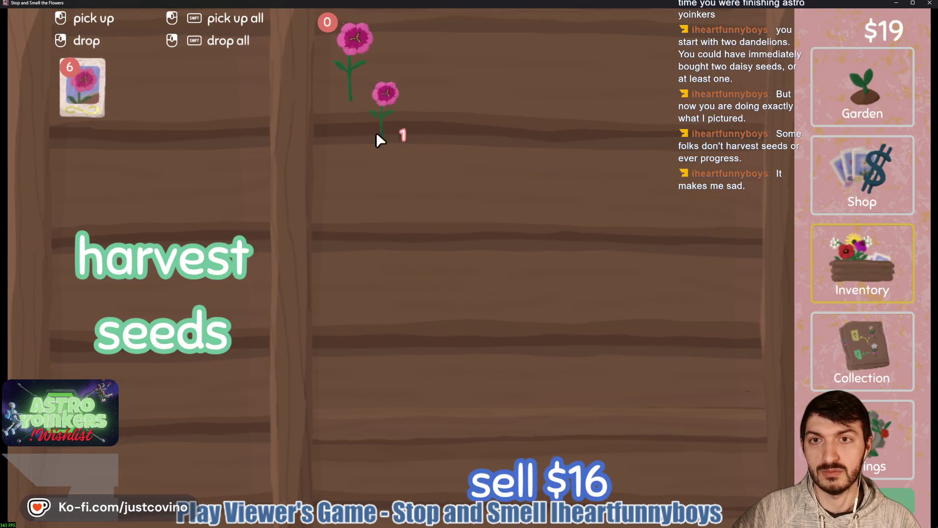
{"action": "left_click", "coordinate": [508, 469]}
{"action": "left_click", "coordinate": [812, 89]}
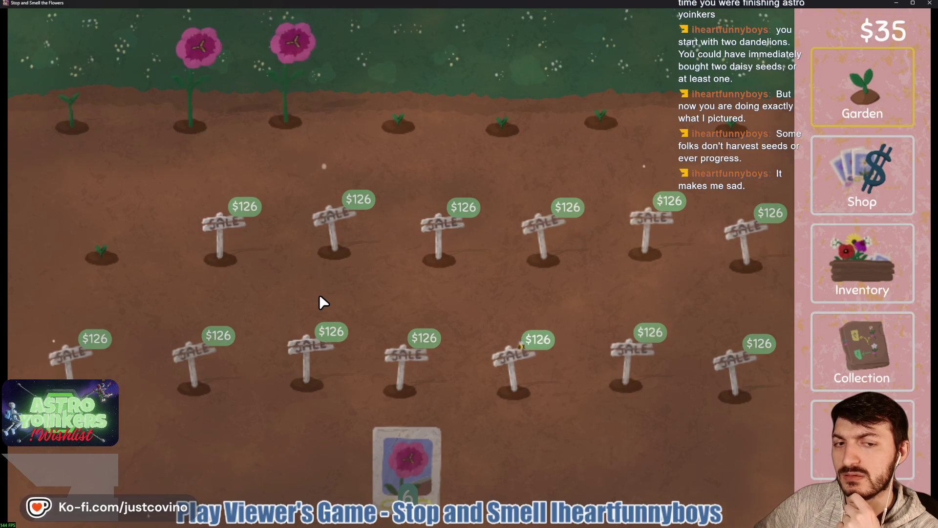
Step: Harvest grown flowers, replant the empty plots, and sell a pink flower for $32
{"action": "left_click", "coordinate": [181, 122]}
{"action": "mouse_move", "coordinate": [413, 468]}
{"action": "left_mouse_down"}
{"action": "mouse_move", "coordinate": [274, 116]}
{"action": "mouse_move", "coordinate": [191, 124]}
{"action": "left_mouse_up"}
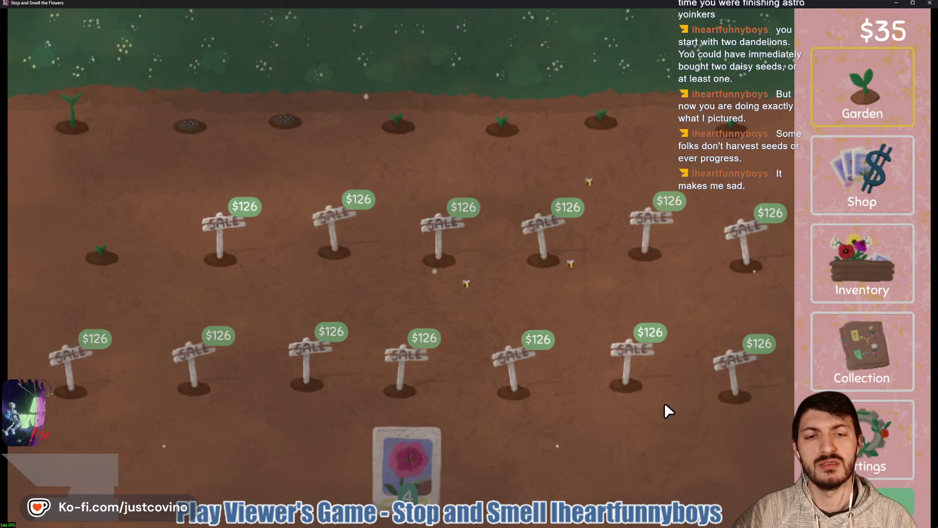
{"action": "left_click", "coordinate": [865, 268]}
{"action": "mouse_move", "coordinate": [342, 53]}
{"action": "left_mouse_down"}
{"action": "mouse_move", "coordinate": [472, 353]}
{"action": "mouse_move", "coordinate": [489, 469]}
{"action": "left_mouse_up"}
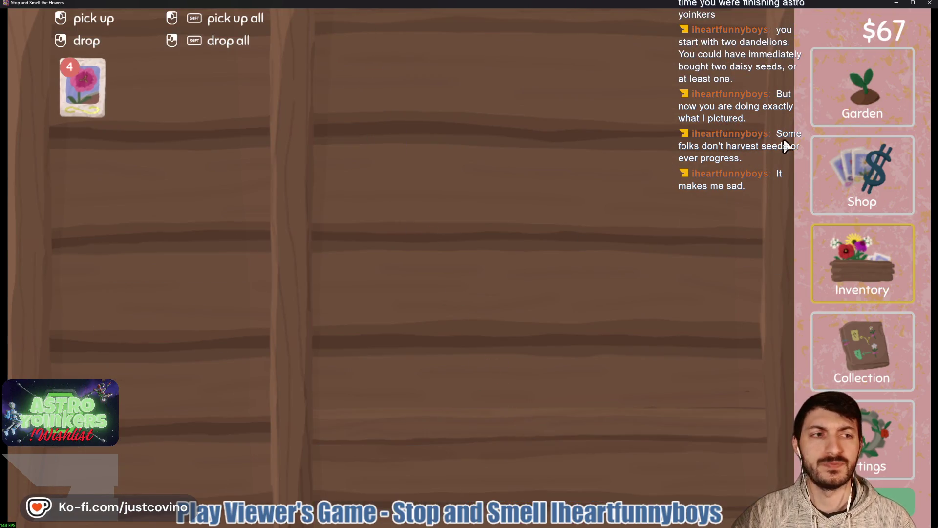
{"action": "left_click", "coordinate": [88, 125]}
{"action": "mouse_move", "coordinate": [408, 464]}
{"action": "left_mouse_down"}
{"action": "mouse_move", "coordinate": [121, 147]}
{"action": "mouse_move", "coordinate": [73, 126]}
{"action": "left_mouse_up"}
Step: Sell another pink flower to reach $83 and harvest a grown pink flower
{"action": "left_click", "coordinate": [863, 264]}
{"action": "mouse_move", "coordinate": [356, 44]}
{"action": "left_mouse_down"}
{"action": "mouse_move", "coordinate": [321, 274]}
{"action": "mouse_move", "coordinate": [503, 478]}
{"action": "left_mouse_up"}
{"action": "left_click", "coordinate": [499, 469]}
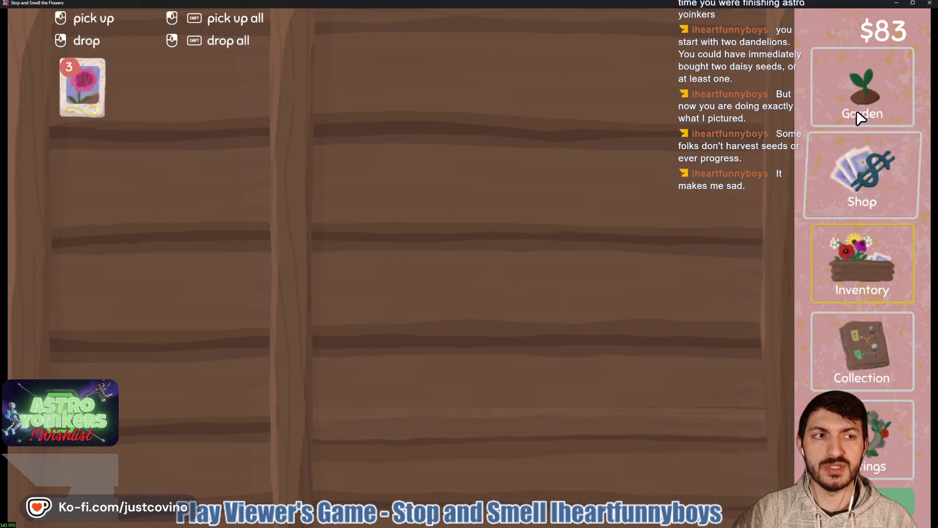
{"action": "left_click", "coordinate": [850, 108]}
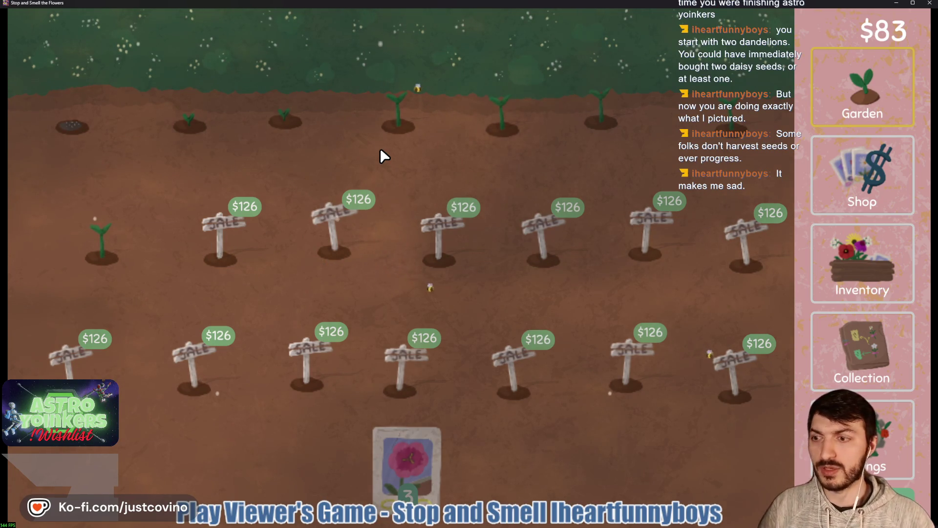
{"action": "left_click", "coordinate": [372, 112]}
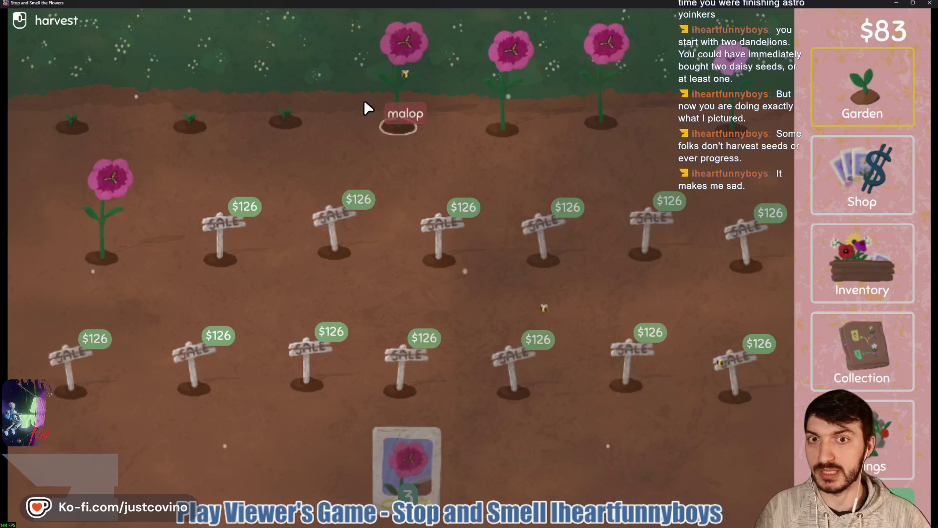
Step: Harvest two grown flowers and plant seeds in three empty holes
{"action": "left_click", "coordinate": [134, 201]}
{"action": "left_click", "coordinate": [533, 100]}
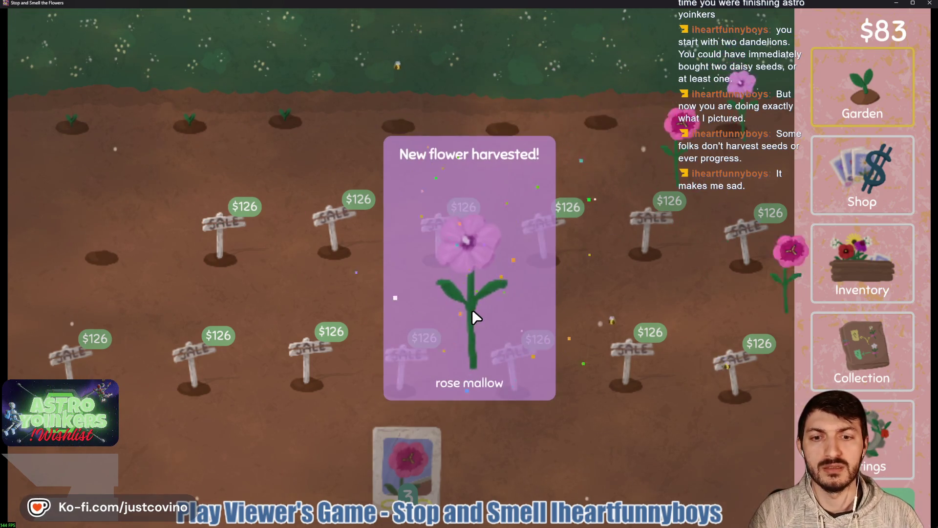
{"action": "left_click", "coordinate": [102, 258]}
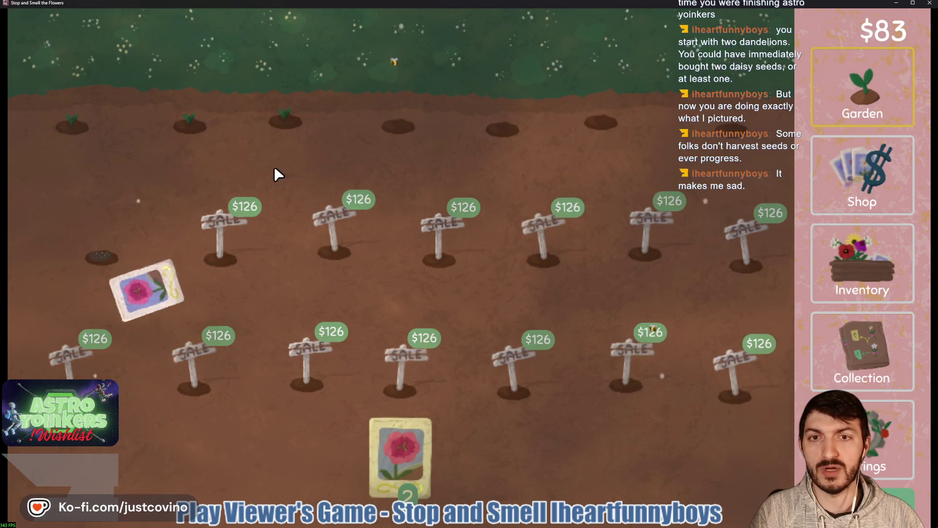
{"action": "left_click", "coordinate": [398, 125]}
{"action": "left_click", "coordinate": [502, 130]}
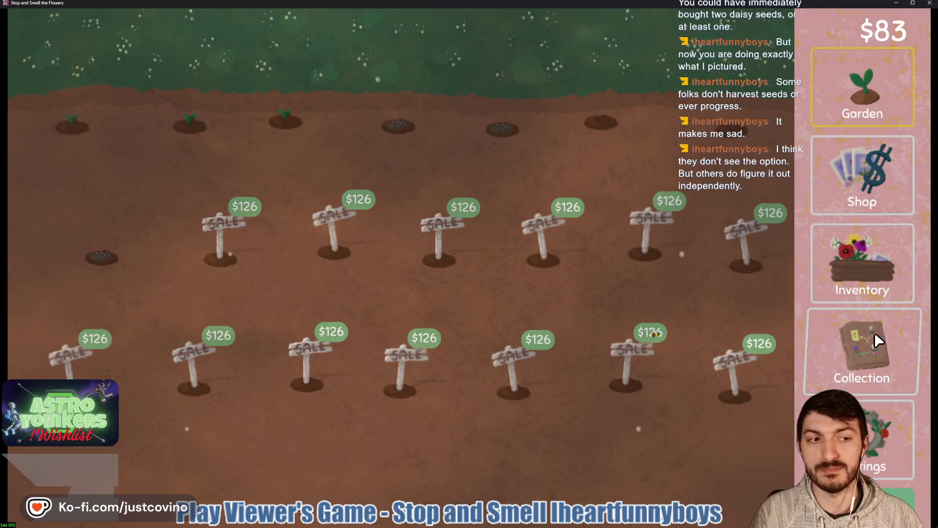
Step: View the newly discovered rose mallow entry on the collection map
{"action": "left_click", "coordinate": [872, 251]}
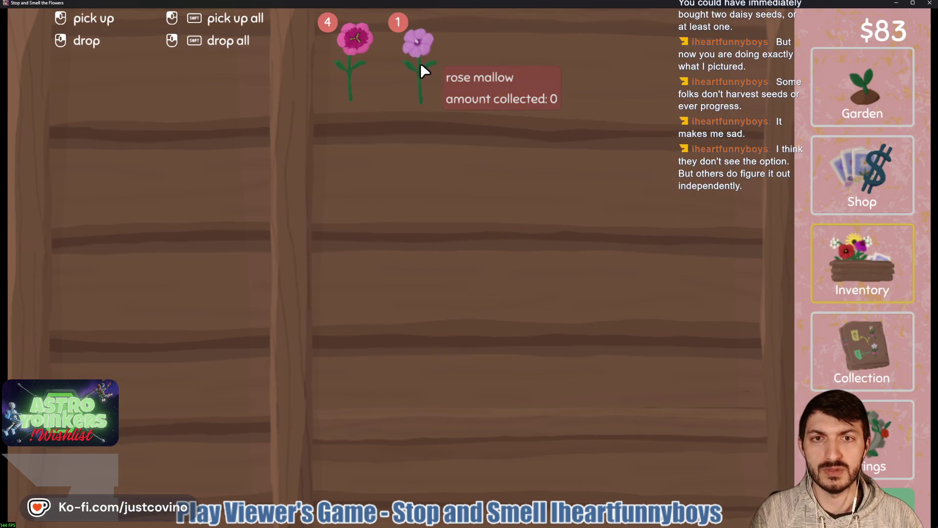
{"action": "left_click", "coordinate": [873, 335]}
{"action": "left_click", "coordinate": [142, 337]}
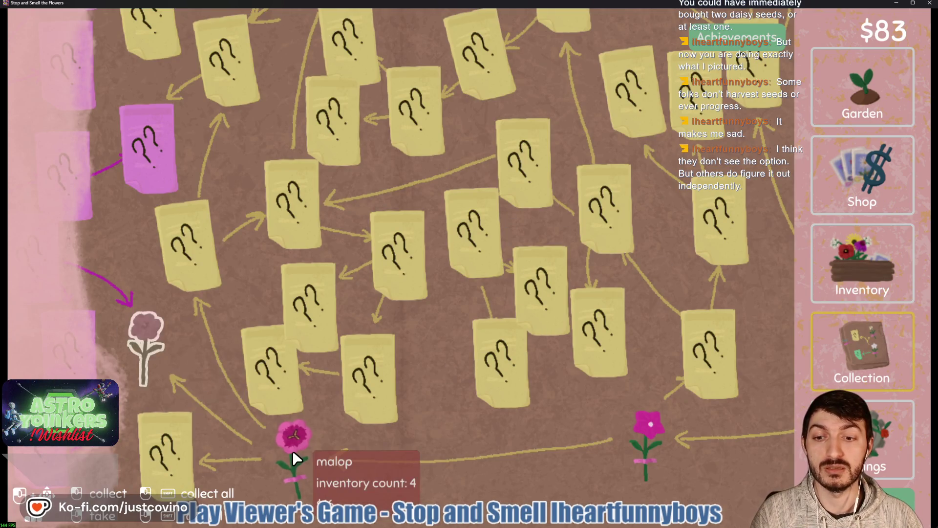
{"action": "left_click", "coordinate": [139, 346]}
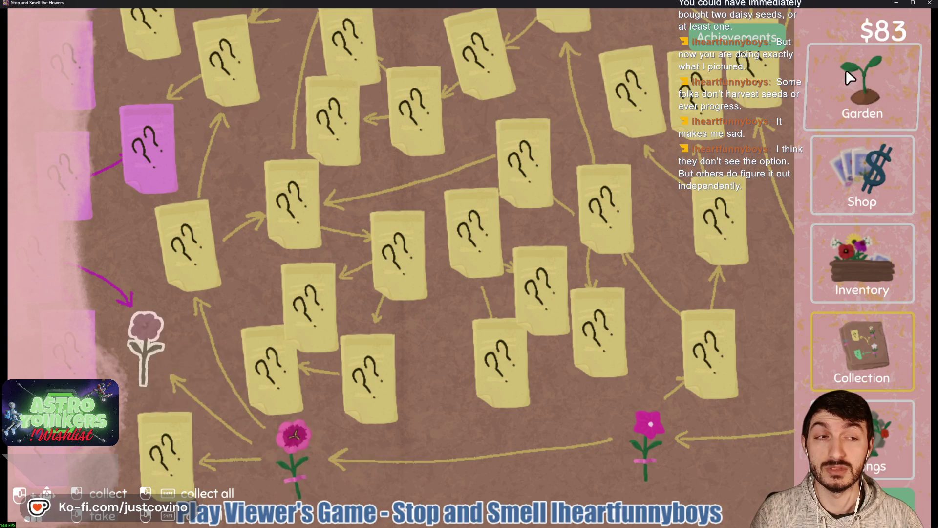
{"action": "left_click", "coordinate": [882, 86]}
Step: Turn the rose mallow into seeds and sell all four malops, reaching $147
{"action": "left_click", "coordinate": [884, 254]}
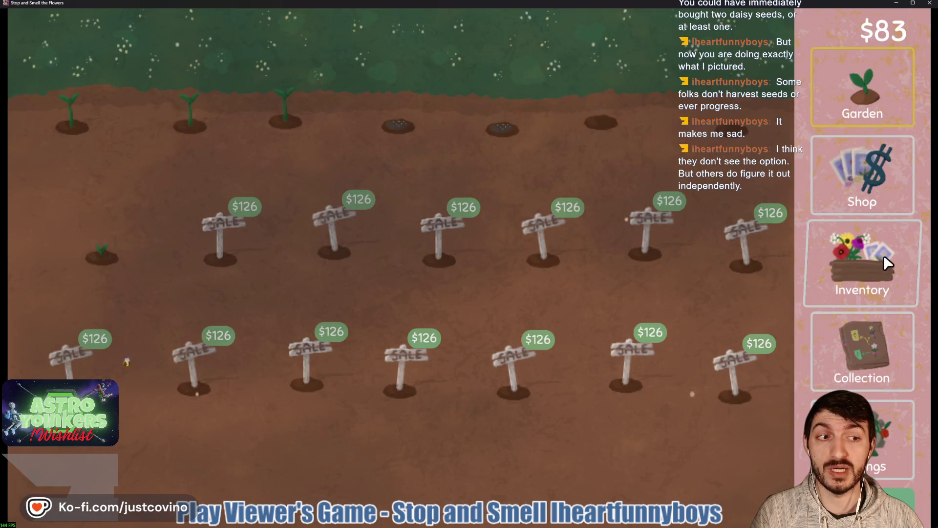
{"action": "left_click", "coordinate": [434, 69]}
{"action": "left_click", "coordinate": [210, 255]}
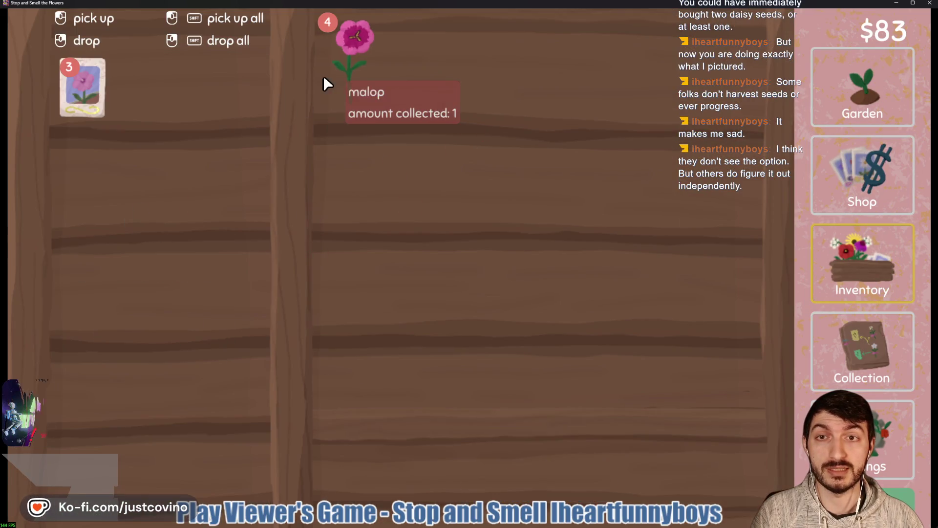
{"action": "left_click", "coordinate": [345, 78]}
{"action": "left_click", "coordinate": [345, 78], "text": "shift"}
{"action": "left_click", "coordinate": [517, 487]}
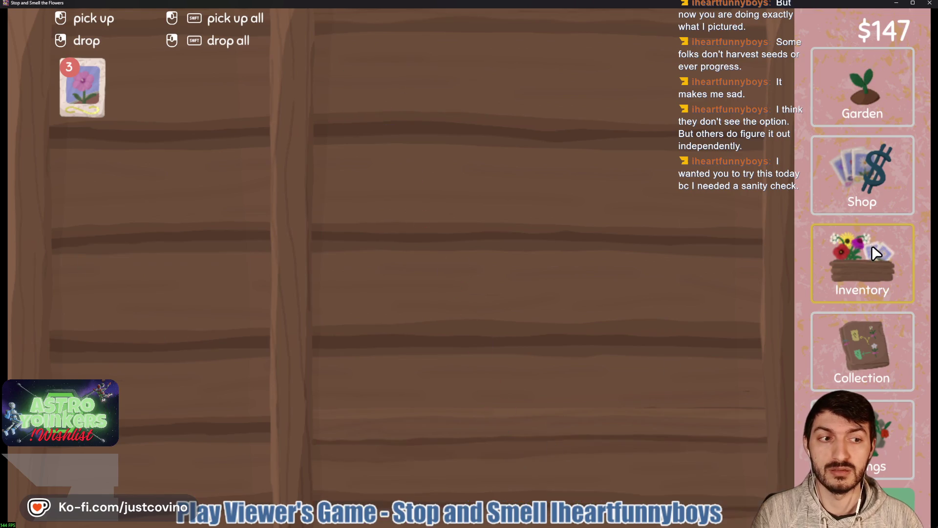
{"action": "left_click", "coordinate": [862, 352]}
{"action": "left_click", "coordinate": [863, 88]}
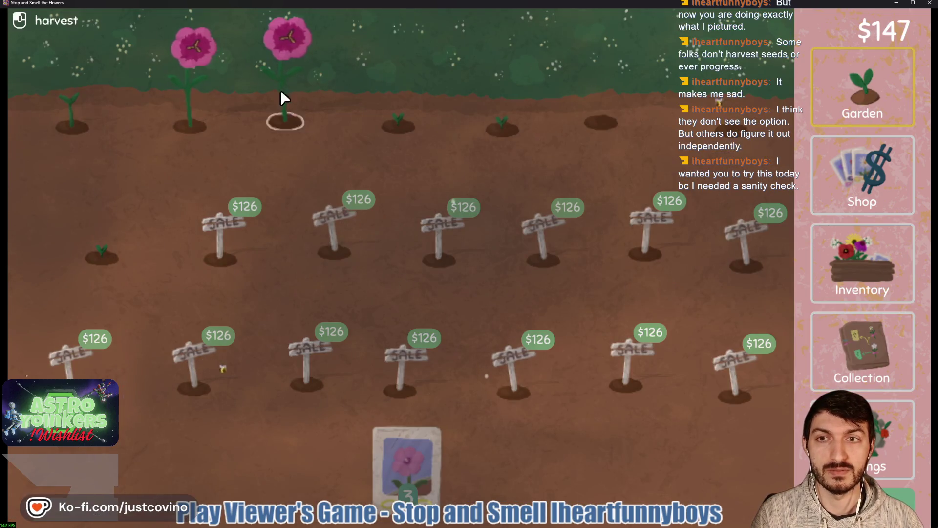
Step: Plant rose mallow seeds in the top-row plots, harvest the red flower, and check the collection
{"action": "left_click", "coordinate": [275, 117], "text": "shift"}
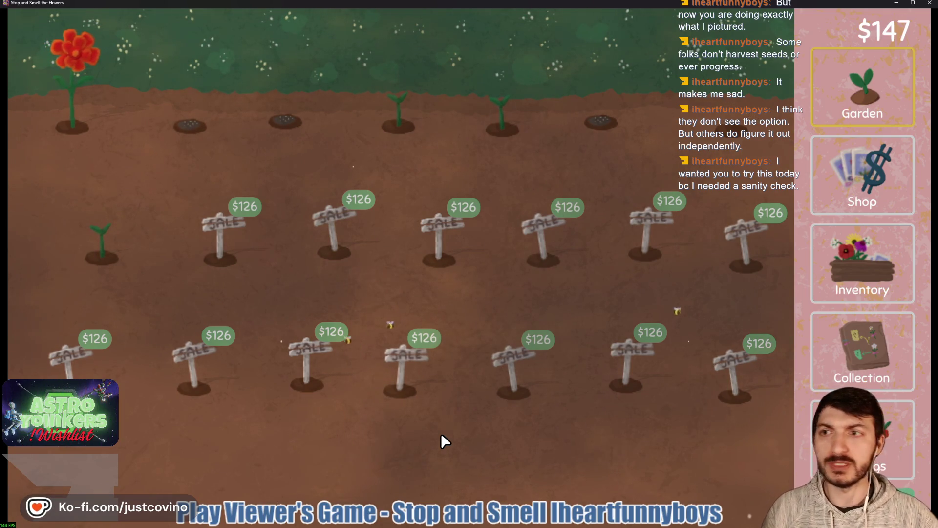
{"action": "left_click", "coordinate": [76, 97]}
{"action": "left_click", "coordinate": [538, 377]}
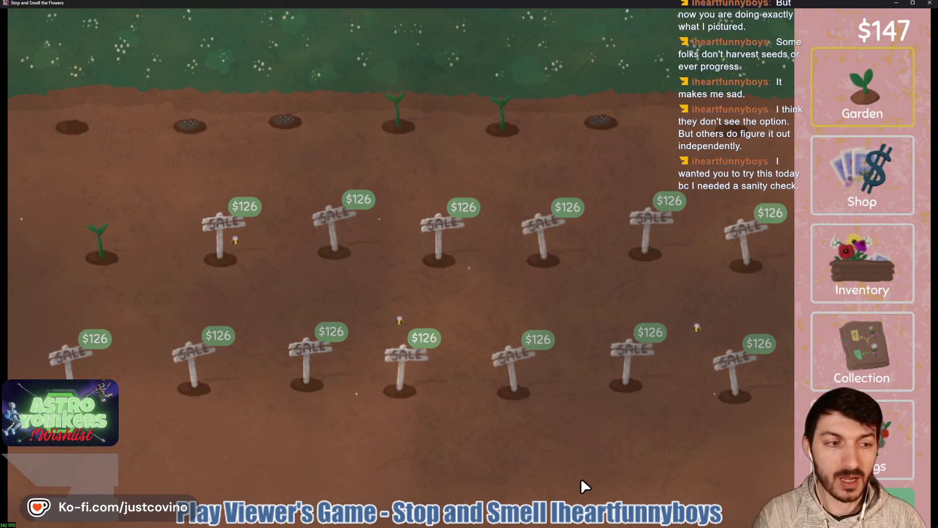
{"action": "left_click", "coordinate": [863, 348]}
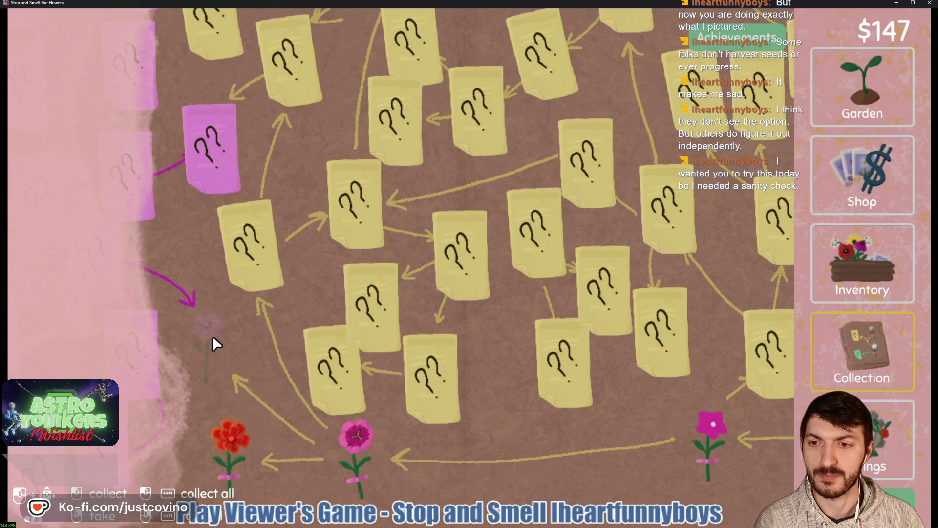
{"action": "mouse_move", "coordinate": [206, 323]}
{"action": "left_click", "coordinate": [860, 100]}
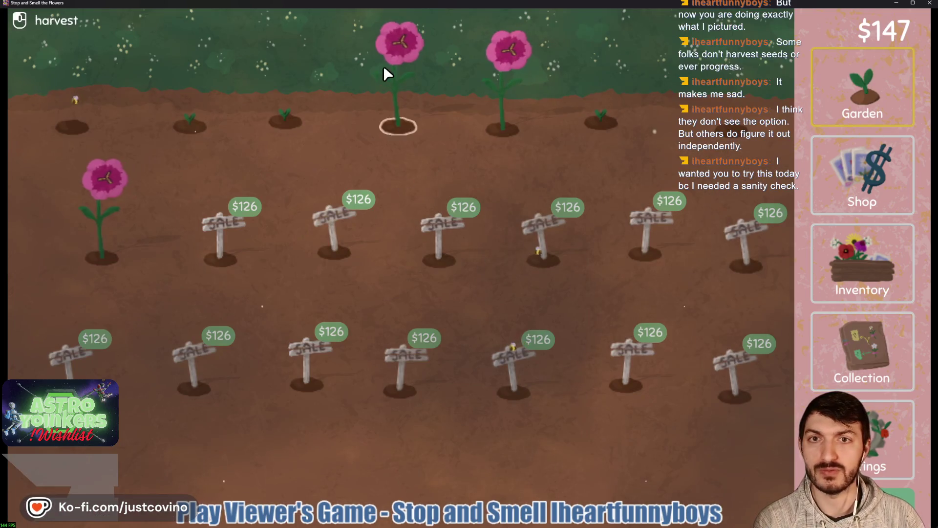
Step: Harvest the top-row pink flower and sell the five malop flowers
{"action": "left_click", "coordinate": [135, 211]}
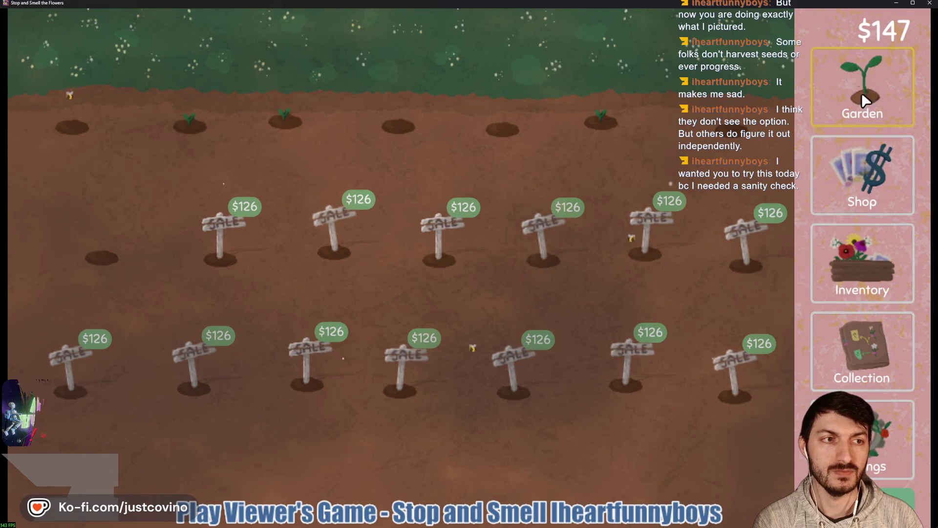
{"action": "left_click", "coordinate": [866, 379]}
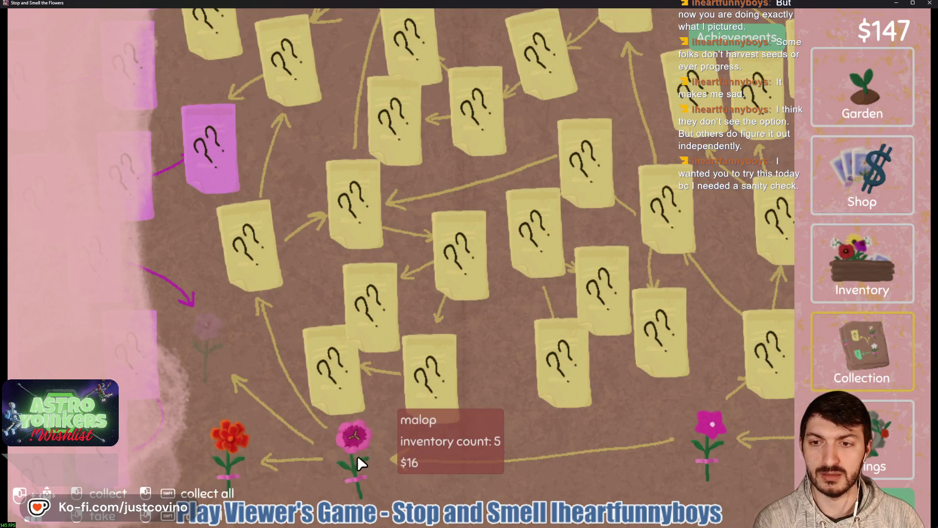
{"action": "left_click", "coordinate": [863, 88]}
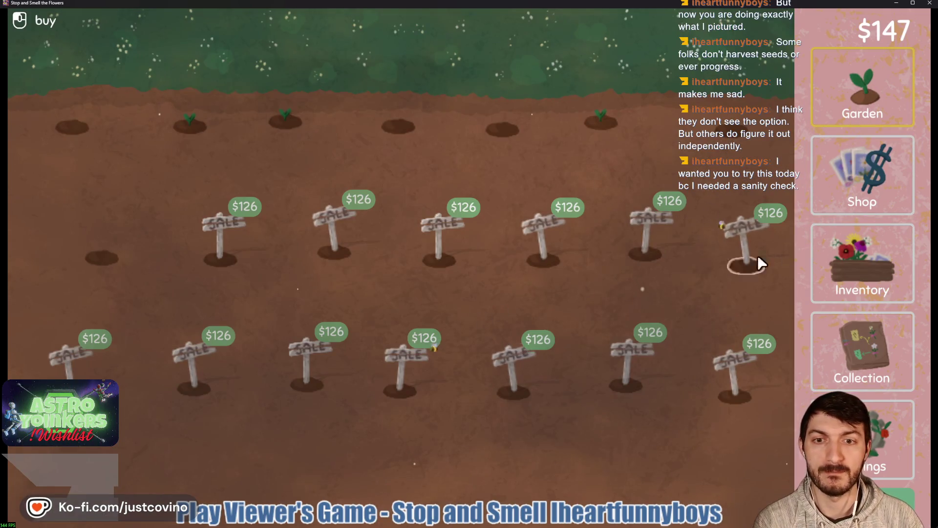
{"action": "left_click", "coordinate": [862, 264]}
{"action": "left_click", "coordinate": [350, 73]}
{"action": "left_click", "coordinate": [351, 73]}
{"action": "left_click", "coordinate": [351, 74]}
{"action": "left_click", "coordinate": [351, 74]}
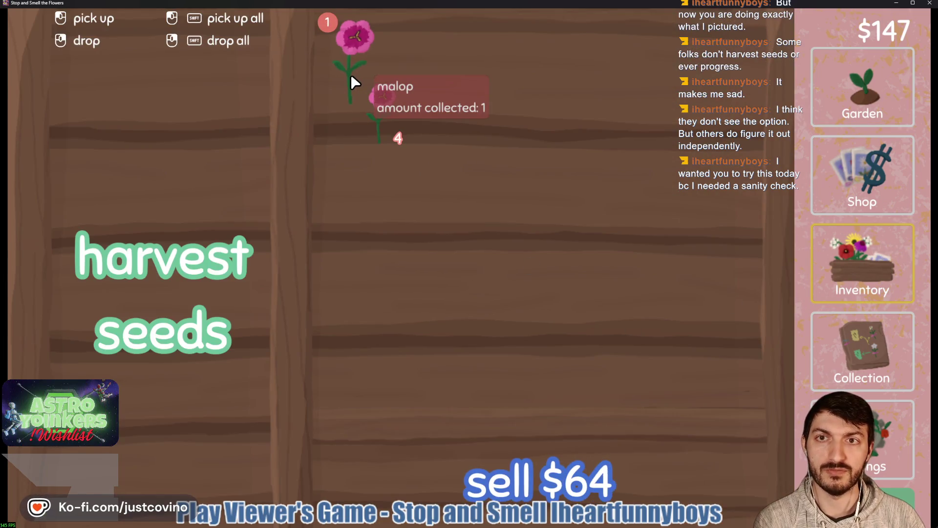
{"action": "left_click", "coordinate": [350, 74]}
{"action": "left_click", "coordinate": [521, 481]}
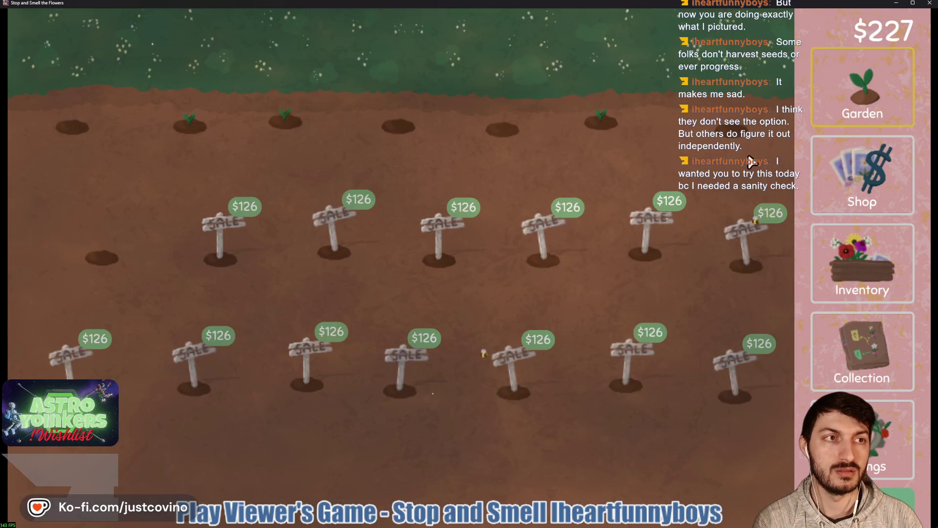
Step: Buy the $126 plot and harvest three purple flowers in the top row
{"action": "left_click", "coordinate": [208, 216]}
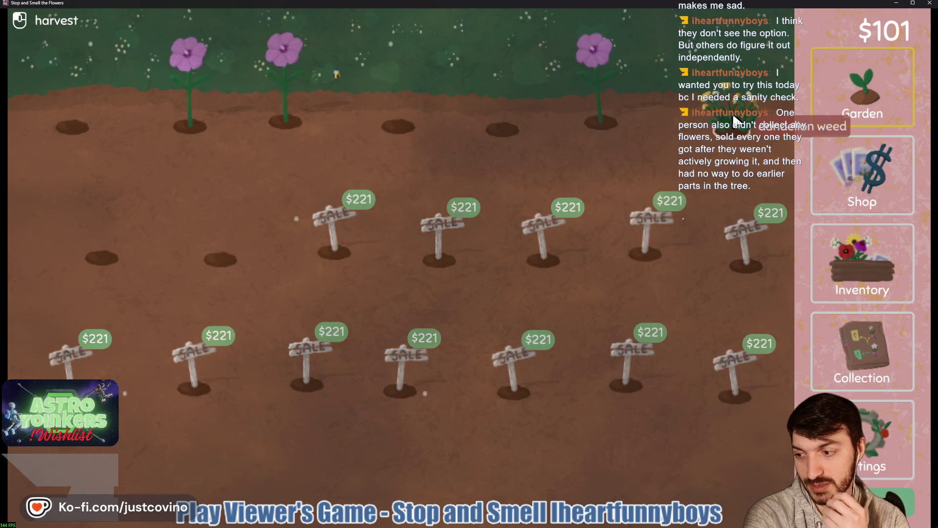
{"action": "left_click", "coordinate": [608, 102]}
{"action": "left_click", "coordinate": [286, 100]}
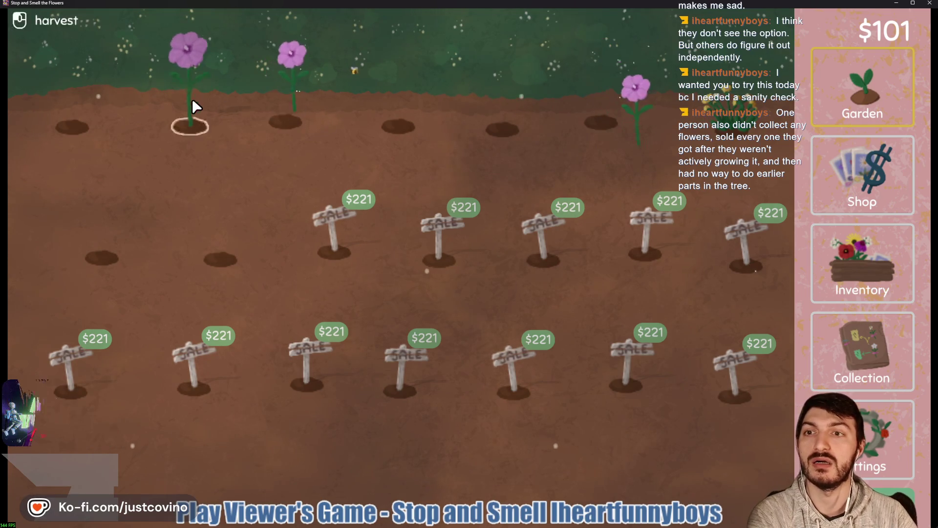
{"action": "left_click", "coordinate": [194, 104]}
Step: Harvest seeds from a purple flower and plant them in five empty holes
{"action": "left_click", "coordinate": [869, 355]}
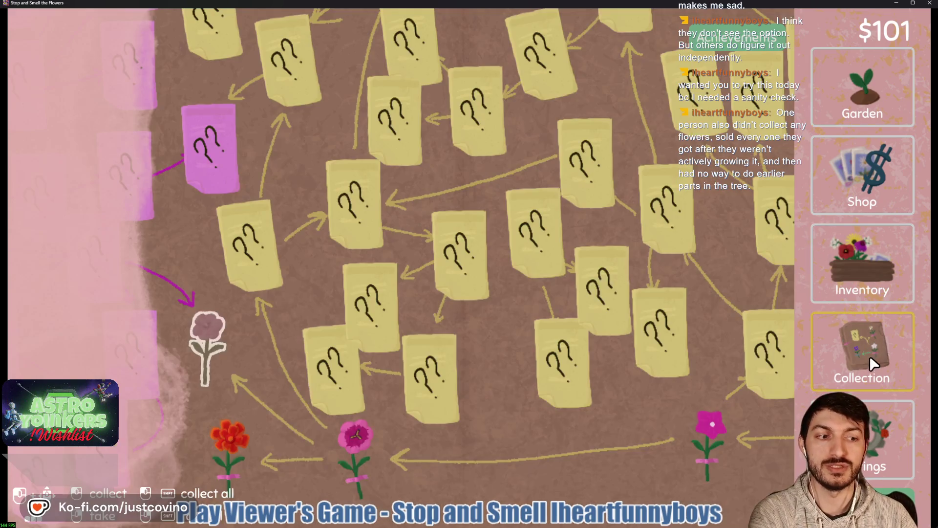
{"action": "left_click", "coordinate": [863, 293]}
{"action": "left_click", "coordinate": [348, 51]}
{"action": "left_click", "coordinate": [161, 254]}
{"action": "left_click", "coordinate": [863, 88]}
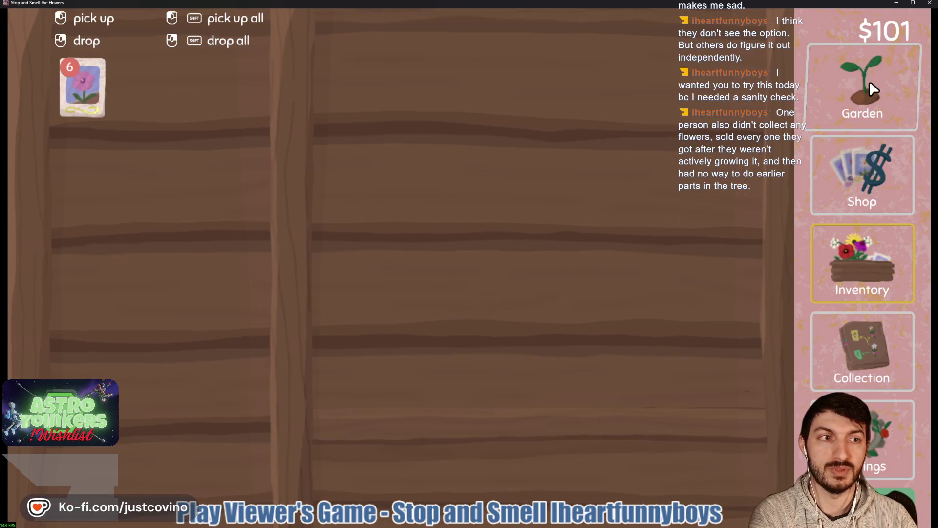
{"action": "mouse_move", "coordinate": [382, 477]}
{"action": "left_mouse_down"}
{"action": "mouse_move", "coordinate": [231, 268]}
{"action": "mouse_move", "coordinate": [98, 210]}
{"action": "mouse_move", "coordinate": [182, 118]}
{"action": "mouse_move", "coordinate": [415, 146]}
{"action": "mouse_move", "coordinate": [406, 137]}
{"action": "left_mouse_up"}
Step: Sell the dandelion weed from the Inventory
{"action": "left_click", "coordinate": [871, 254]}
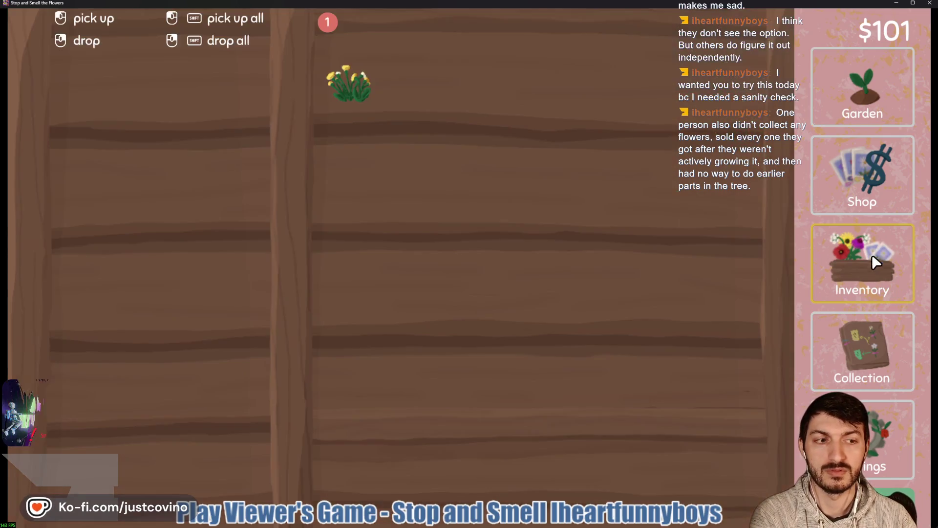
{"action": "left_click", "coordinate": [348, 78]}
{"action": "left_click", "coordinate": [555, 469]}
{"action": "left_click", "coordinate": [850, 87]}
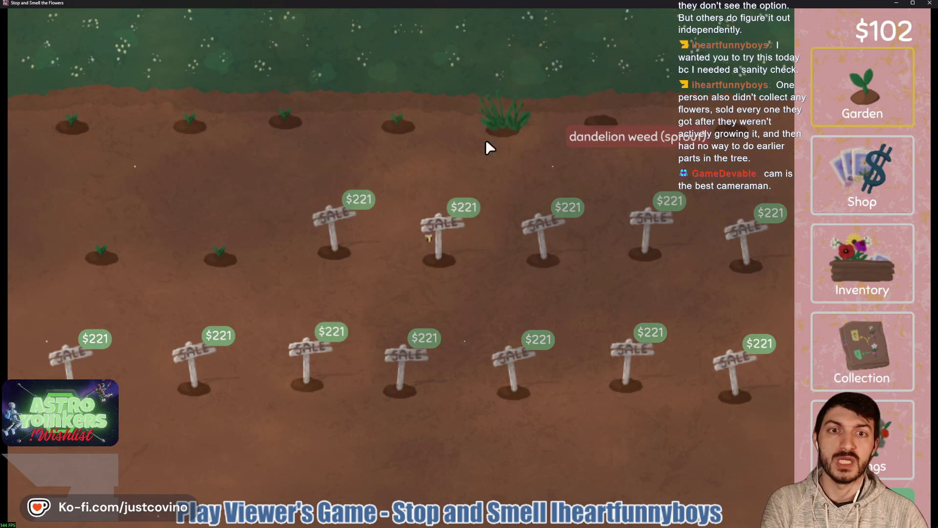
Step: Look over the collection tree and seed shop, then sell a dandelion weed for $1
{"action": "left_click", "coordinate": [875, 324]}
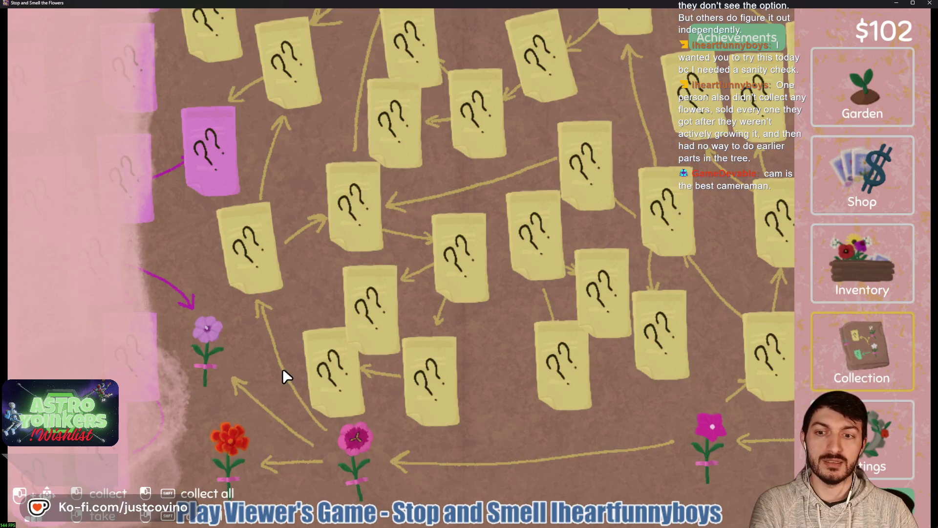
{"action": "left_click", "coordinate": [837, 184]}
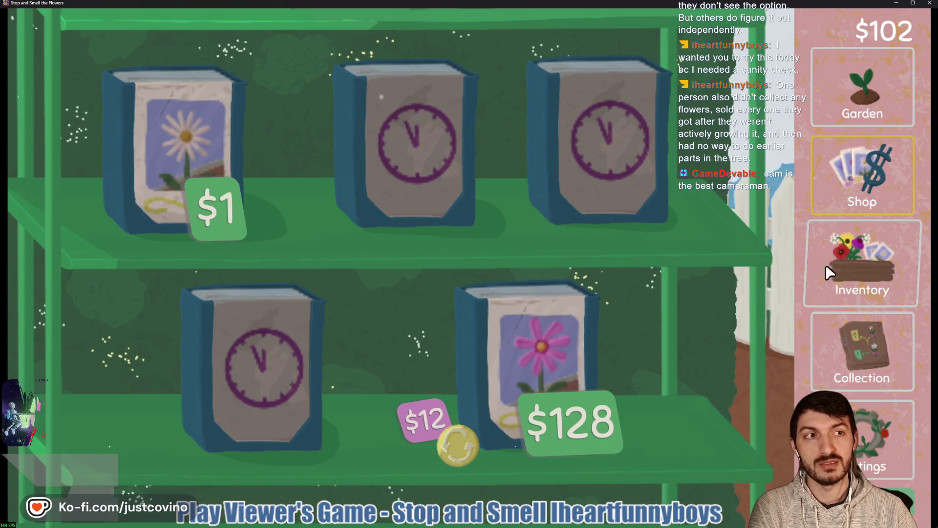
{"action": "left_click", "coordinate": [866, 56]}
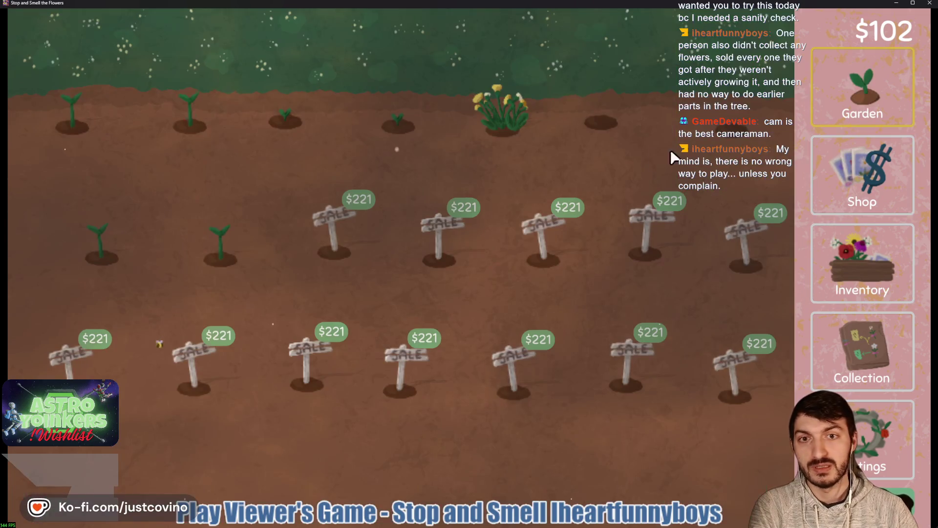
{"action": "left_click", "coordinate": [848, 243]}
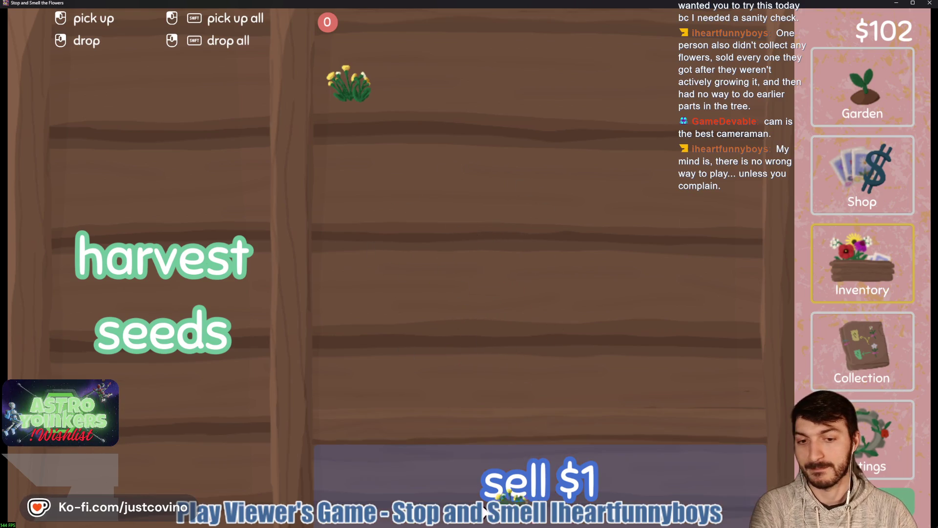
{"action": "left_click", "coordinate": [470, 453]}
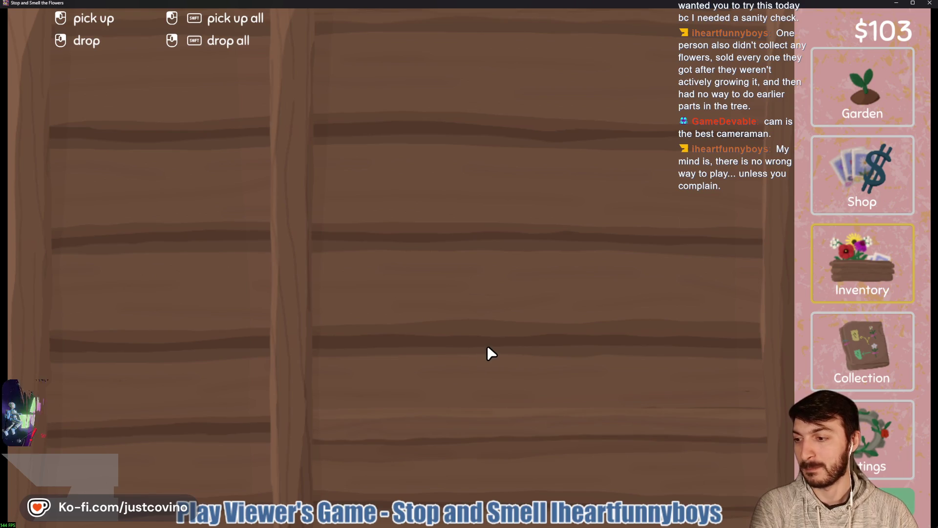
{"action": "left_click", "coordinate": [872, 108]}
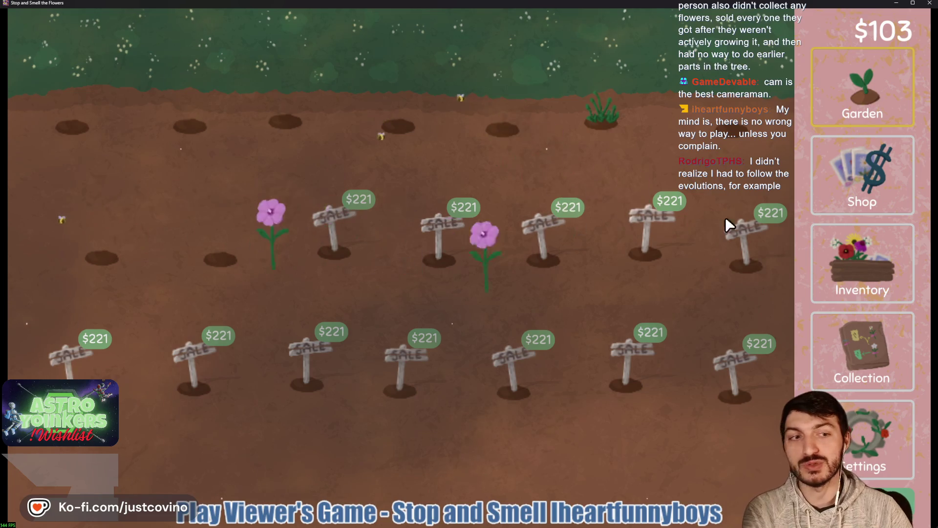
Step: Split the purple flowers in the inventory and sell them for $128
{"action": "left_click", "coordinate": [873, 285]}
{"action": "left_click", "coordinate": [347, 73]}
{"action": "left_click", "coordinate": [348, 74]}
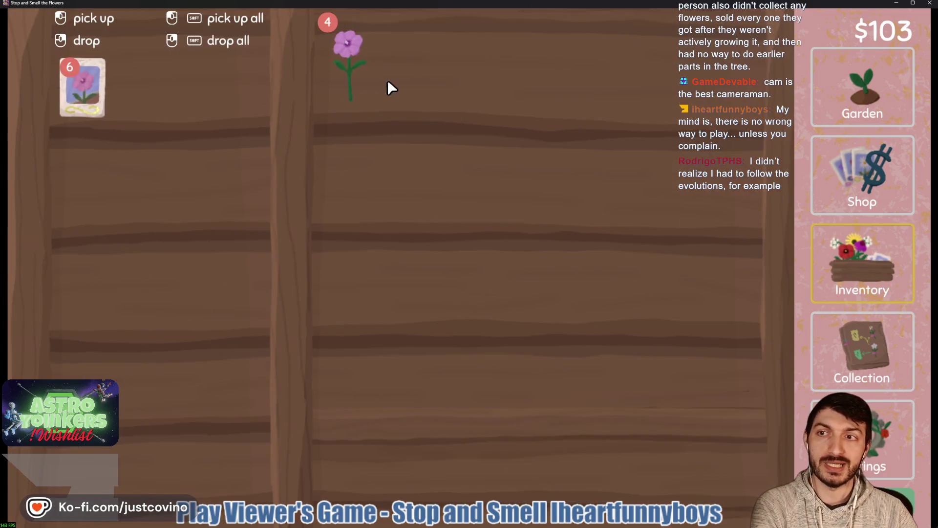
{"action": "left_click", "coordinate": [350, 76]}
{"action": "left_click", "coordinate": [350, 77]}
{"action": "left_click", "coordinate": [351, 78]}
{"action": "left_click", "coordinate": [534, 440]}
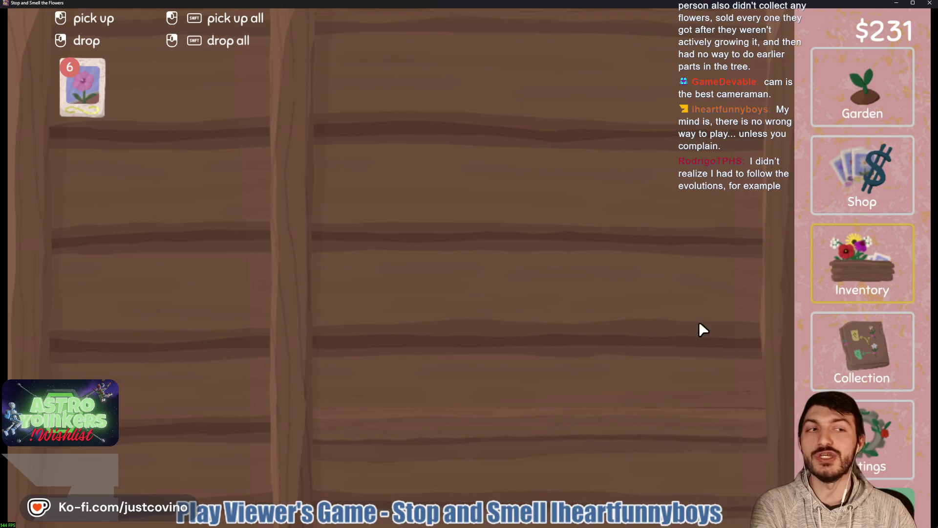
Step: Sow the purple flower seed packet in the six empty garden holes
{"action": "left_click", "coordinate": [379, 444]}
{"action": "left_click", "coordinate": [221, 259]}
{"action": "left_click", "coordinate": [102, 257]}
{"action": "left_click", "coordinate": [72, 127]}
{"action": "left_click", "coordinate": [190, 126]}
{"action": "left_click", "coordinate": [285, 121]}
{"action": "left_click", "coordinate": [398, 126]}
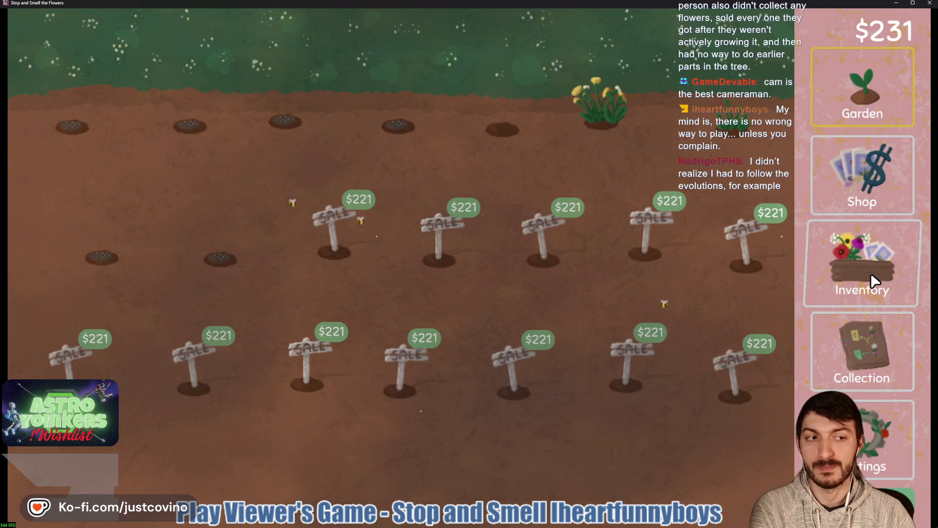
Step: Buy another garden plot for $221
{"action": "left_click", "coordinate": [333, 216]}
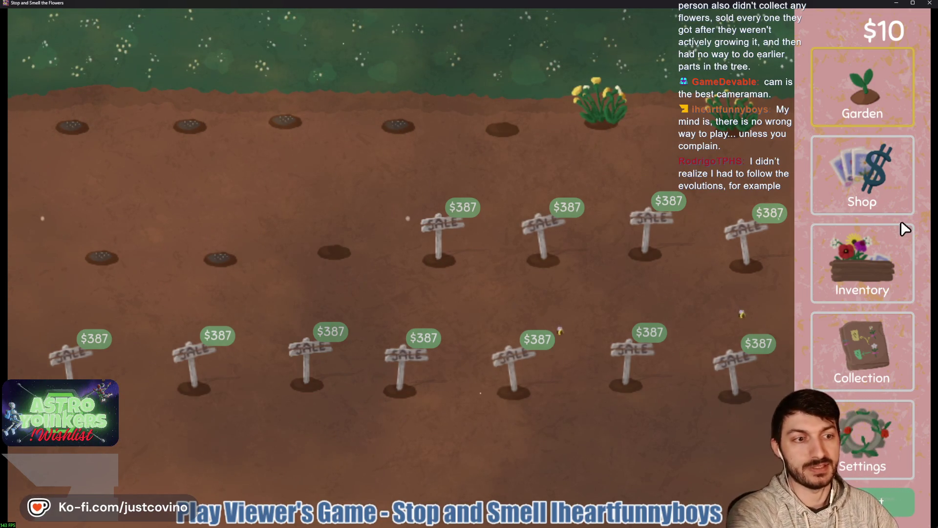
{"action": "left_click", "coordinate": [887, 245]}
{"action": "left_click", "coordinate": [875, 77]}
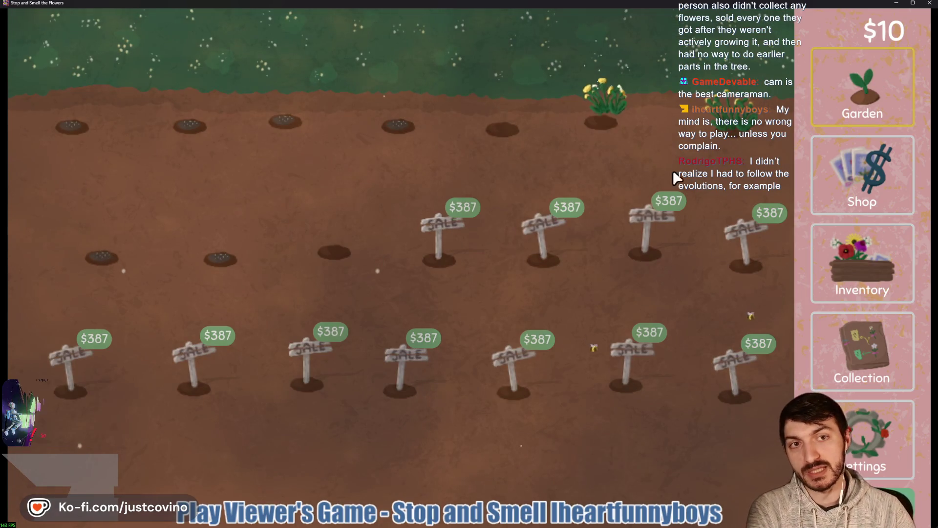
Step: Sell the yellow weeds from the inventory, the last one for $1
{"action": "left_click", "coordinate": [863, 264]}
{"action": "mouse_move", "coordinate": [346, 83]}
{"action": "left_mouse_down"}
{"action": "mouse_move", "coordinate": [523, 419]}
{"action": "mouse_move", "coordinate": [537, 465]}
{"action": "left_mouse_up"}
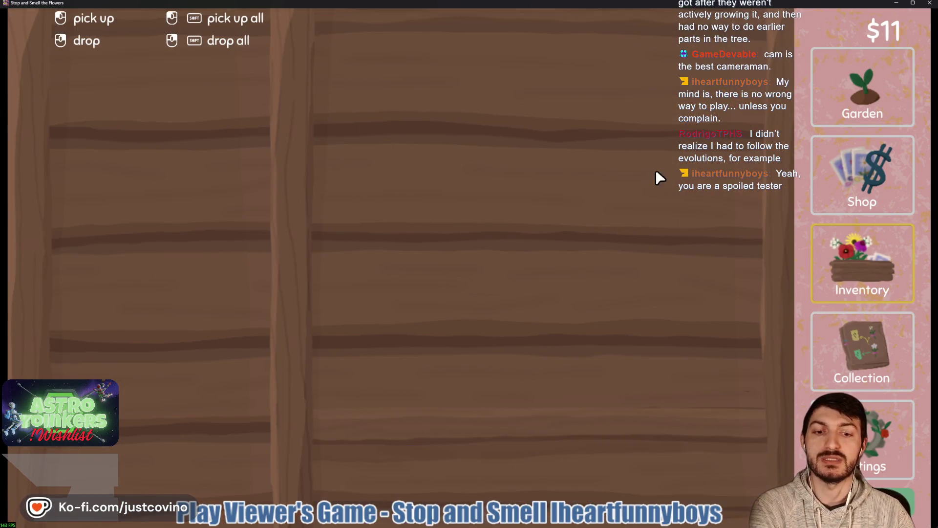
{"action": "left_click", "coordinate": [862, 88]}
{"action": "left_click", "coordinate": [874, 244]}
{"action": "left_click", "coordinate": [348, 84]}
{"action": "left_click", "coordinate": [533, 469]}
{"action": "left_click", "coordinate": [838, 108]}
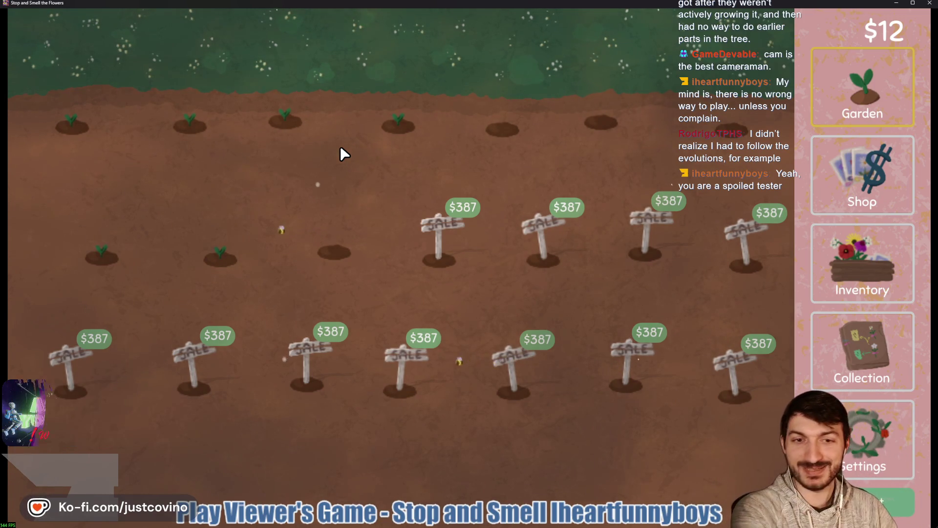
{"action": "left_click", "coordinate": [855, 342]}
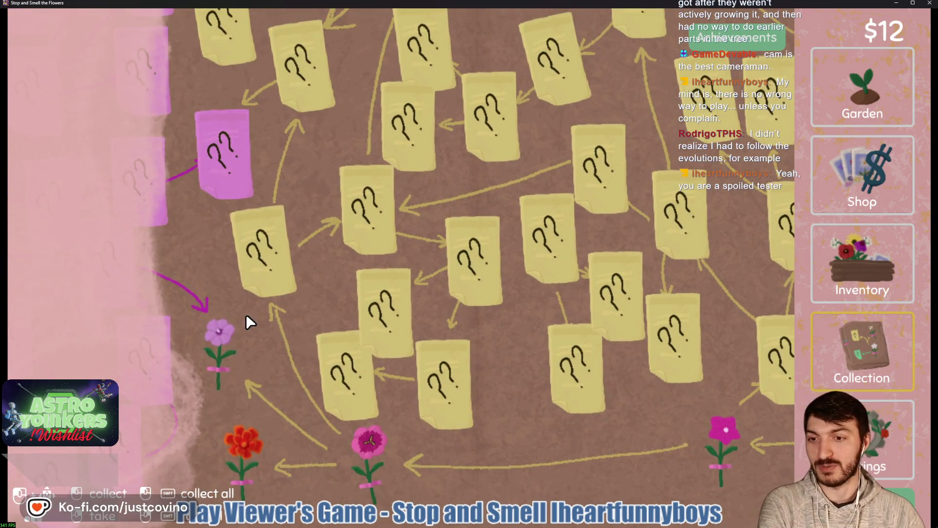
Step: Pan the collection tree to the black-eyed susan, then harvest the top-row dandelion in the garden
{"action": "mouse_move", "coordinate": [211, 335]}
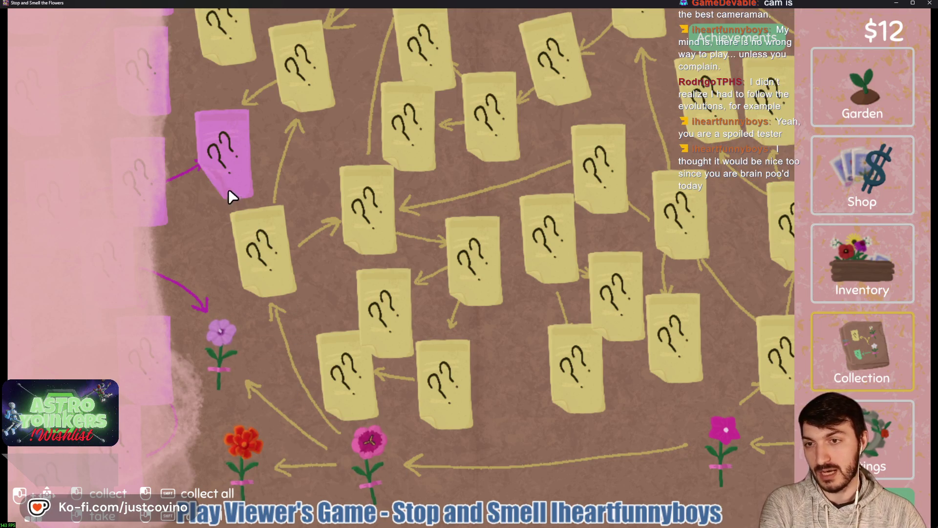
{"action": "mouse_move", "coordinate": [285, 88]}
{"action": "left_mouse_down"}
{"action": "mouse_move", "coordinate": [298, 199]}
{"action": "mouse_move", "coordinate": [299, 151]}
{"action": "mouse_move", "coordinate": [163, 105]}
{"action": "mouse_move", "coordinate": [110, 114]}
{"action": "left_mouse_up"}
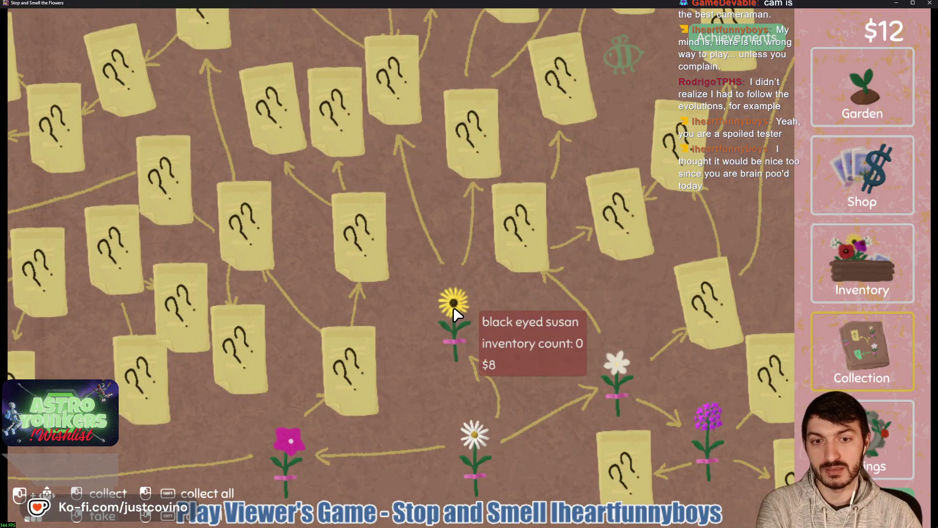
{"action": "left_click_drag", "start_coordinate": [559, 321], "coordinate": [490, 312]}
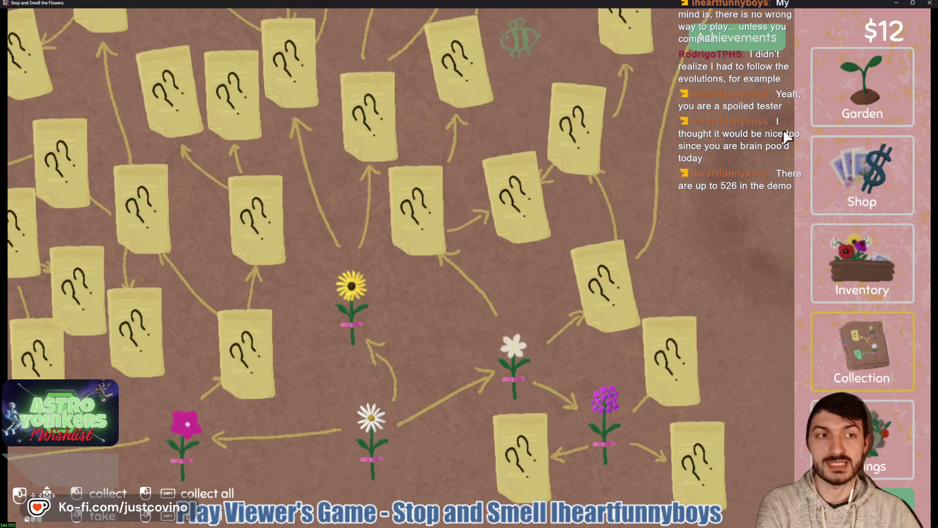
{"action": "key", "text": "Escape"}
{"action": "left_click", "coordinate": [489, 115]}
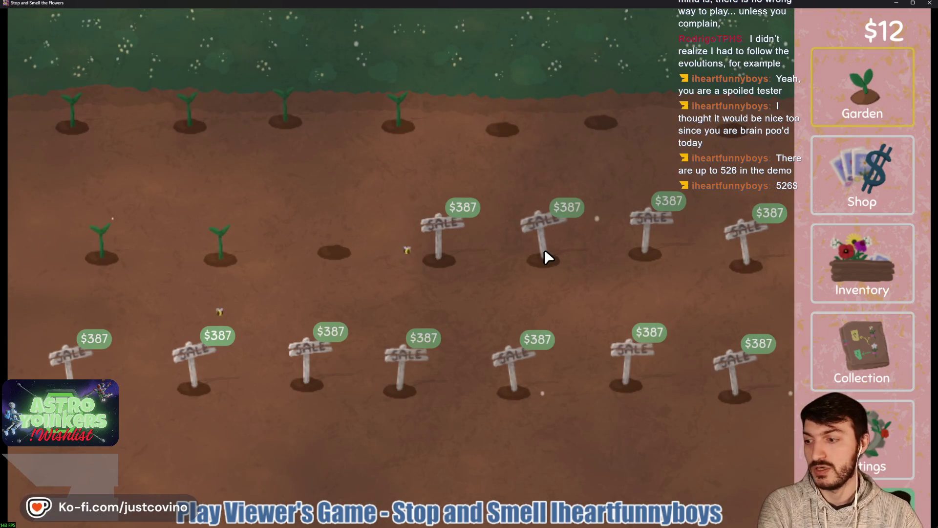
Step: Sell the dandelion and harvest all six rose mallow flowers
{"action": "left_click", "coordinate": [836, 263]}
{"action": "left_click", "coordinate": [352, 93]}
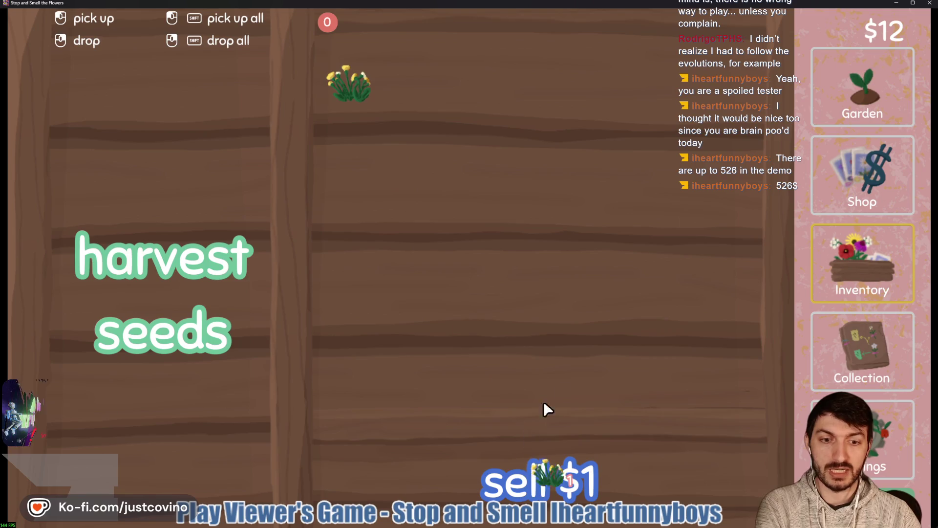
{"action": "left_click", "coordinate": [547, 466]}
{"action": "left_click", "coordinate": [839, 66]}
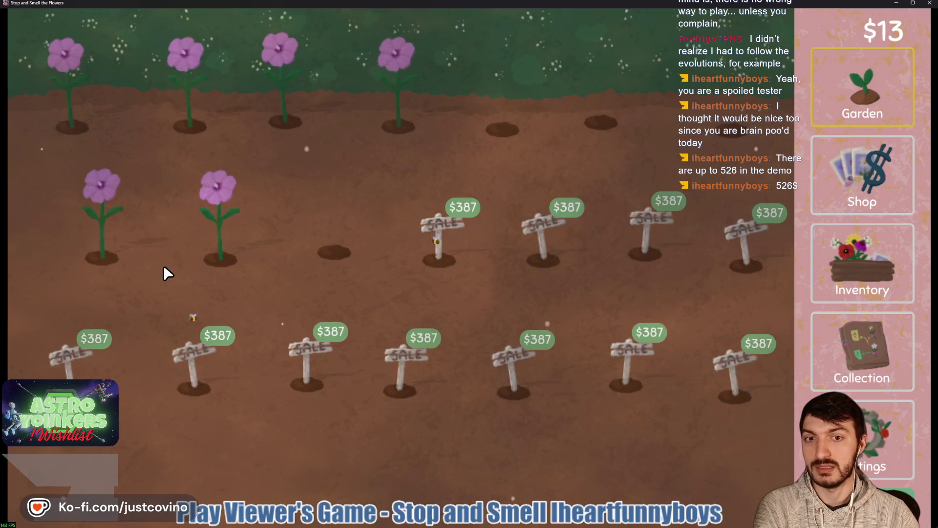
{"action": "mouse_move", "coordinate": [191, 248]}
{"action": "left_mouse_down"}
{"action": "mouse_move", "coordinate": [81, 232]}
{"action": "mouse_move", "coordinate": [180, 107]}
{"action": "mouse_move", "coordinate": [389, 101]}
{"action": "mouse_move", "coordinate": [688, 229]}
{"action": "left_mouse_up"}
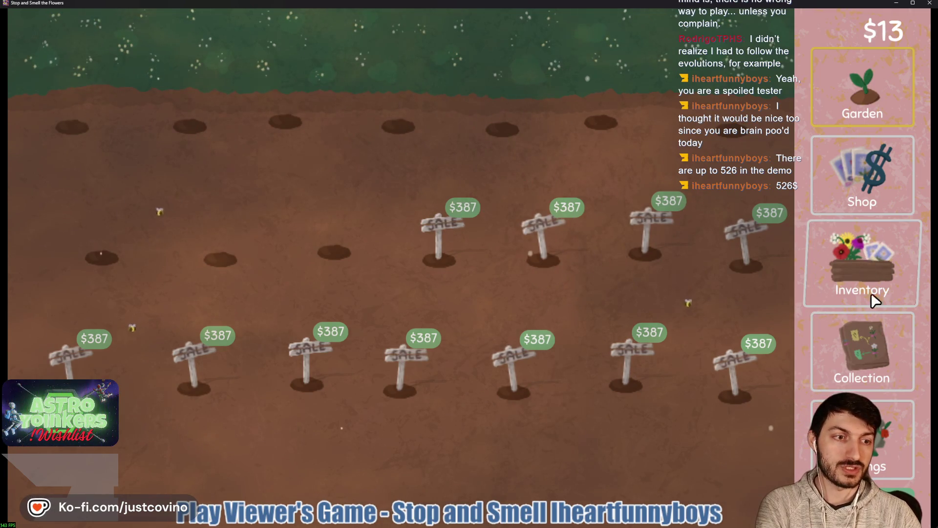
Step: Take a black-eyed susan from the collection tree into the inventory
{"action": "left_click", "coordinate": [863, 332]}
{"action": "mouse_move", "coordinate": [405, 301]}
{"action": "left_mouse_down"}
{"action": "mouse_move", "coordinate": [460, 388]}
{"action": "mouse_move", "coordinate": [439, 440]}
{"action": "mouse_move", "coordinate": [444, 255]}
{"action": "left_mouse_up"}
{"action": "mouse_move", "coordinate": [389, 300]}
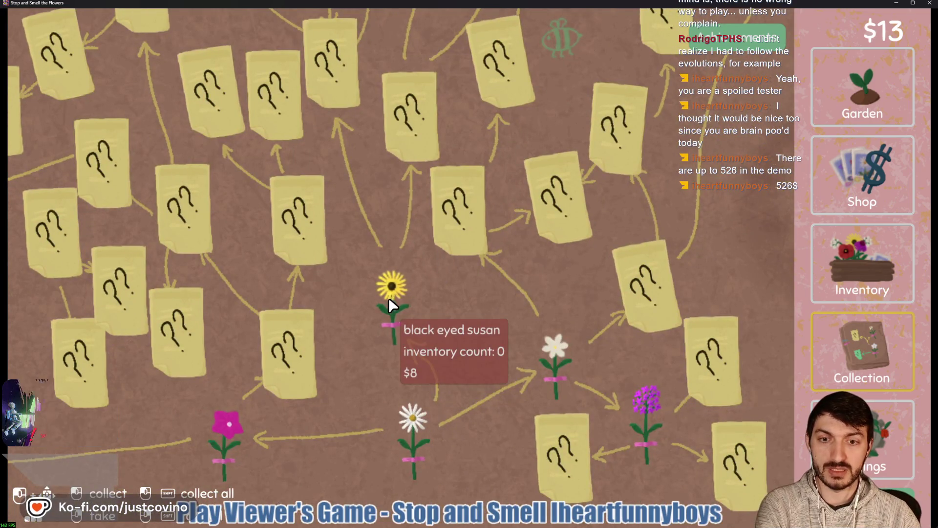
{"action": "right_click", "coordinate": [394, 323]}
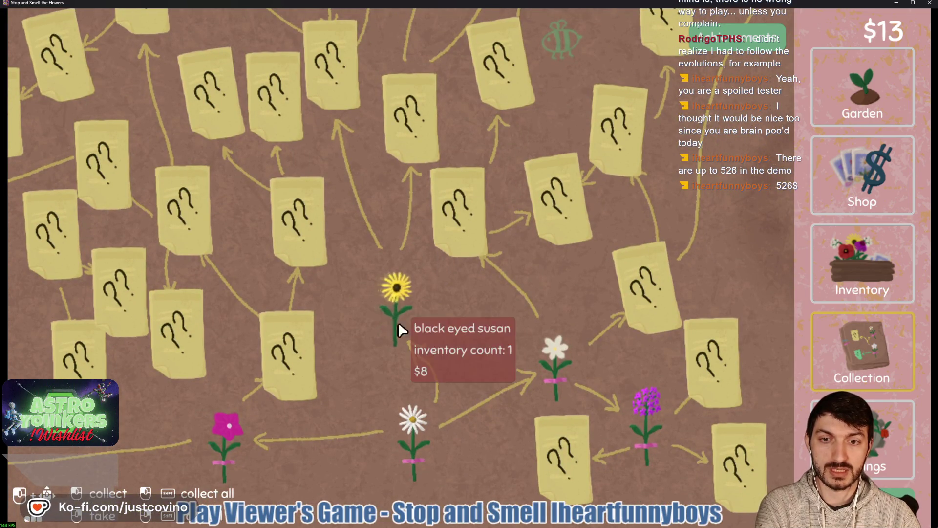
Step: Turn the black-eyed susan and two rose mallows into seed packets
{"action": "left_click", "coordinate": [849, 268]}
{"action": "left_click", "coordinate": [344, 86]}
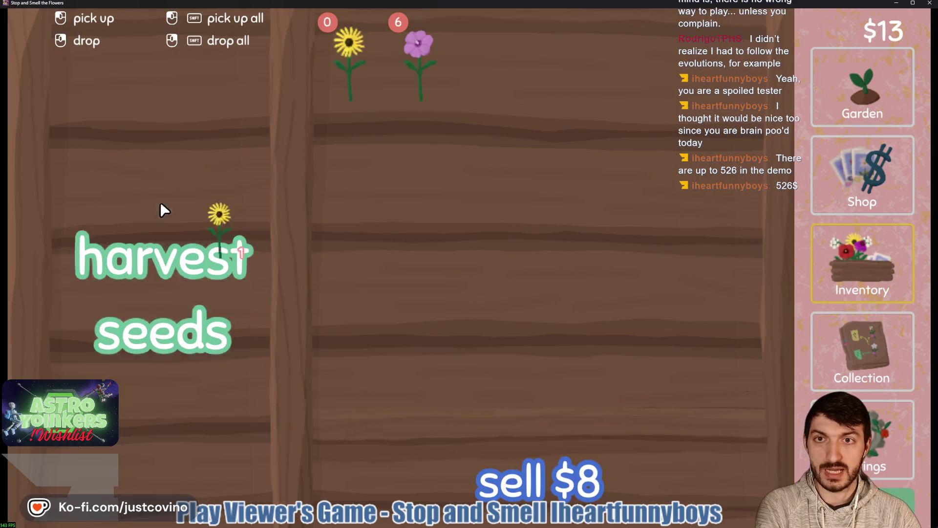
{"action": "left_click", "coordinate": [161, 210]}
{"action": "left_click", "coordinate": [344, 81]}
{"action": "left_click", "coordinate": [215, 211]}
{"action": "left_click", "coordinate": [332, 71]}
{"action": "left_click", "coordinate": [198, 165]}
{"action": "left_click", "coordinate": [902, 72]}
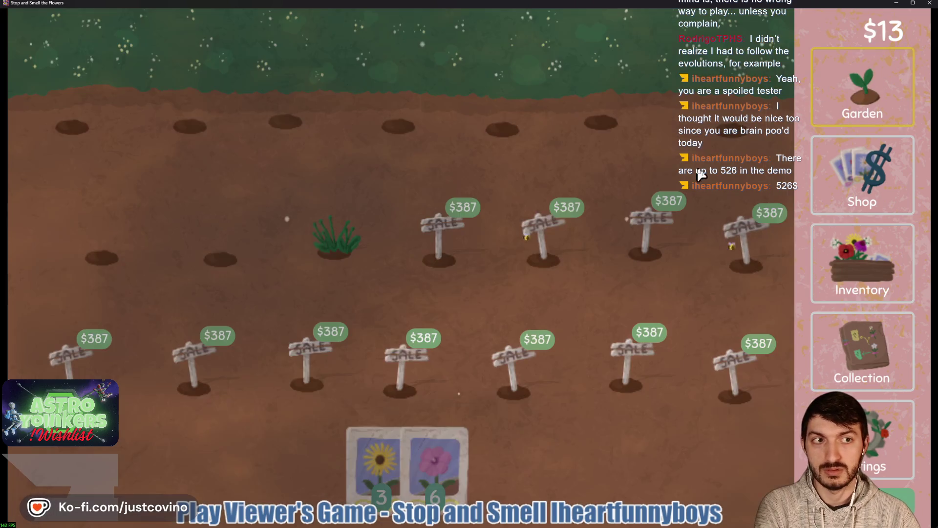
Step: Plant black-eyed susan seeds in one empty hole and rose mallow seeds in four others
{"action": "left_click", "coordinate": [374, 452]}
{"action": "left_click", "coordinate": [285, 121]}
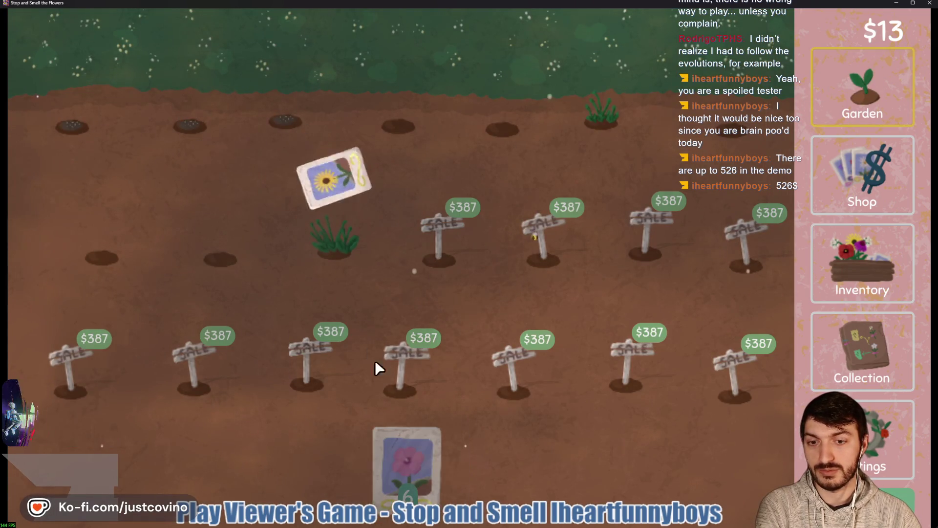
{"action": "left_click", "coordinate": [404, 457]}
{"action": "left_click", "coordinate": [399, 126]}
{"action": "left_click", "coordinate": [502, 128]}
{"action": "left_click", "coordinate": [221, 258]}
{"action": "left_click", "coordinate": [102, 256]}
{"action": "left_click", "coordinate": [391, 454]}
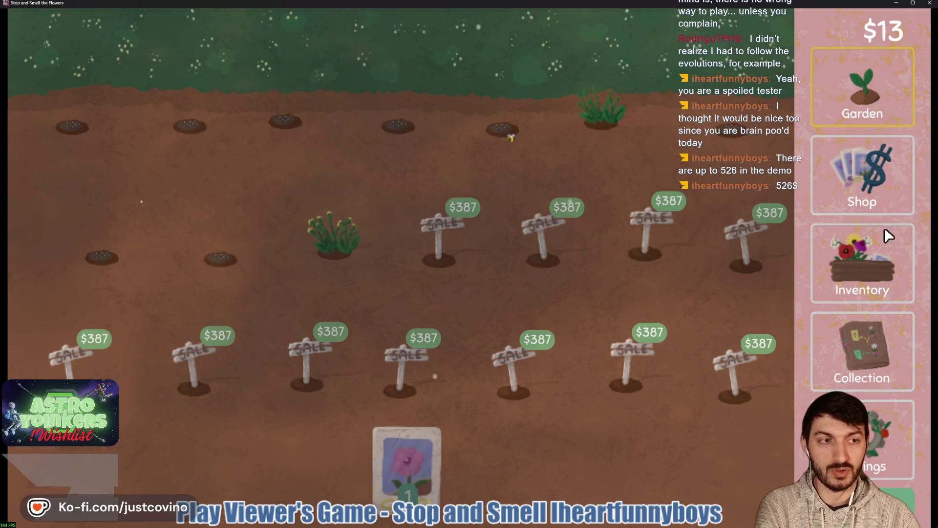
Step: Sell the four remaining rose mallows for $128
{"action": "left_click", "coordinate": [884, 239]}
{"action": "left_click", "coordinate": [342, 64]}
{"action": "left_click", "coordinate": [340, 69], "text": "shift"}
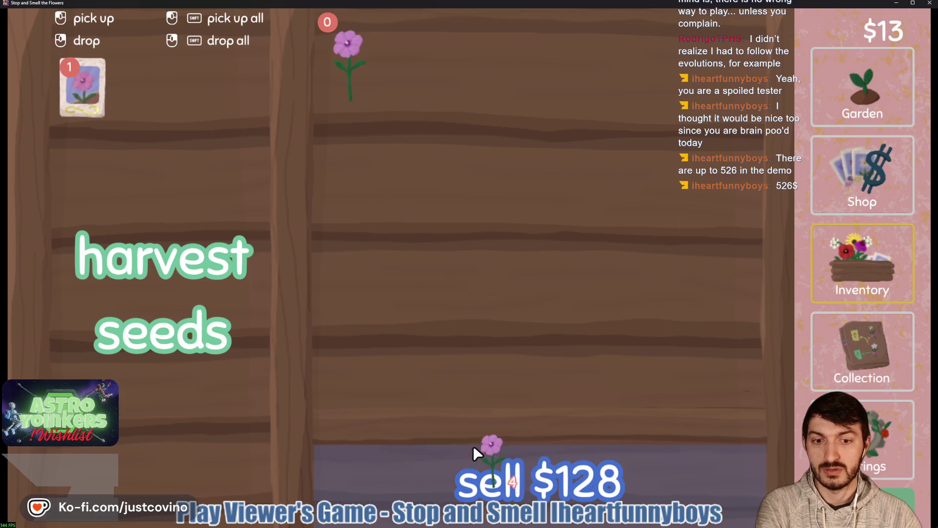
{"action": "left_click", "coordinate": [481, 447]}
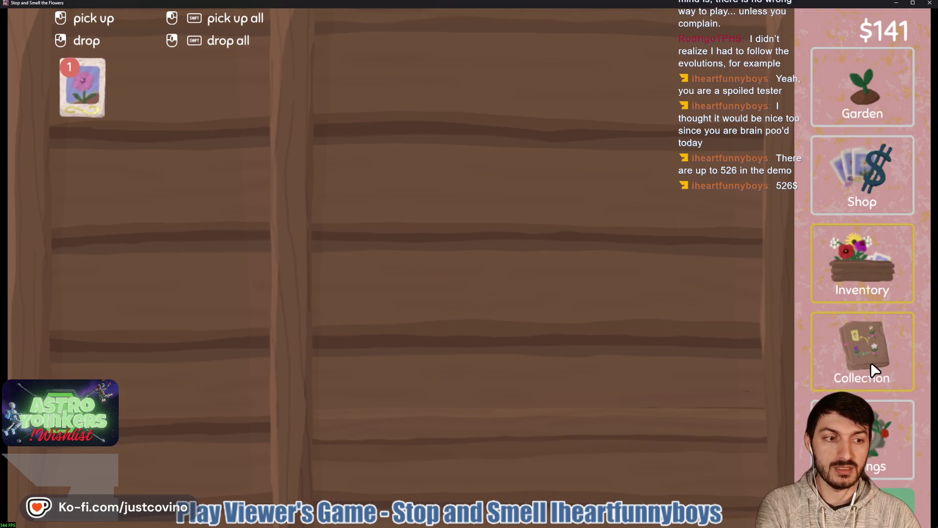
Step: Buy the $128 cosmos seeds and plant them in the two remaining plots
{"action": "left_click", "coordinate": [871, 372]}
{"action": "left_click", "coordinate": [857, 192]}
{"action": "left_click", "coordinate": [518, 347]}
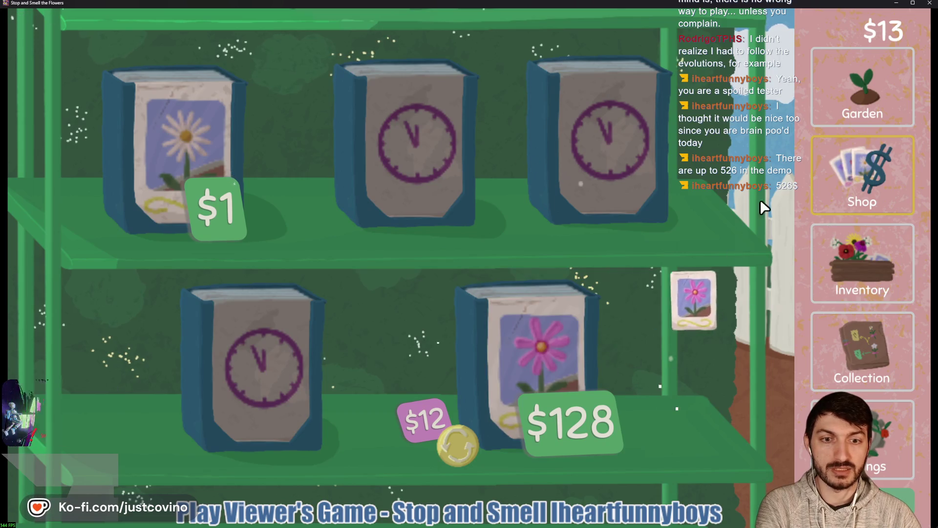
{"action": "left_click", "coordinate": [840, 97]}
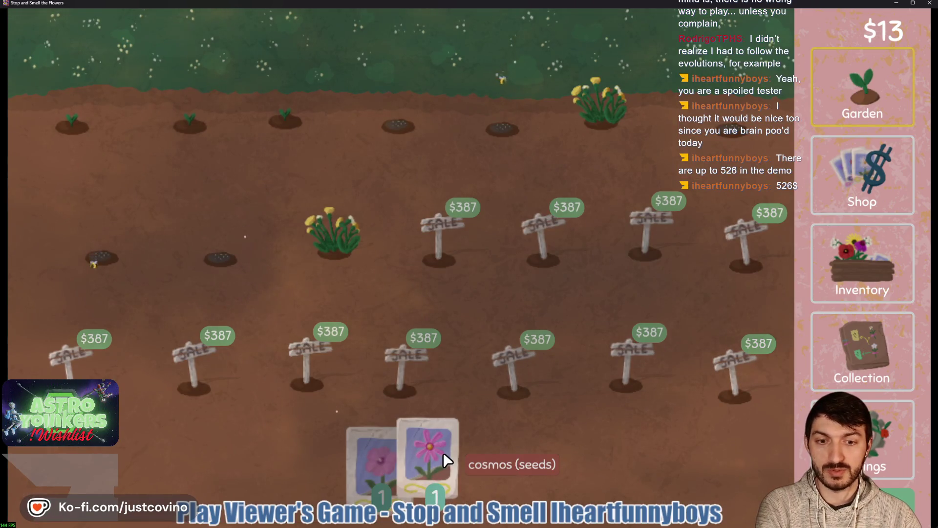
{"action": "left_click_drag", "start_coordinate": [449, 426], "coordinate": [335, 253]}
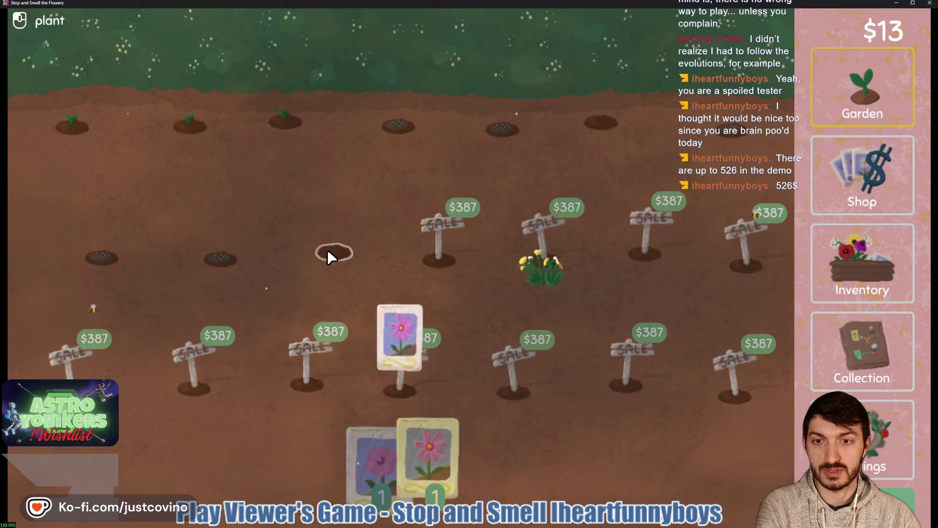
{"action": "left_click_drag", "start_coordinate": [443, 455], "coordinate": [602, 122]}
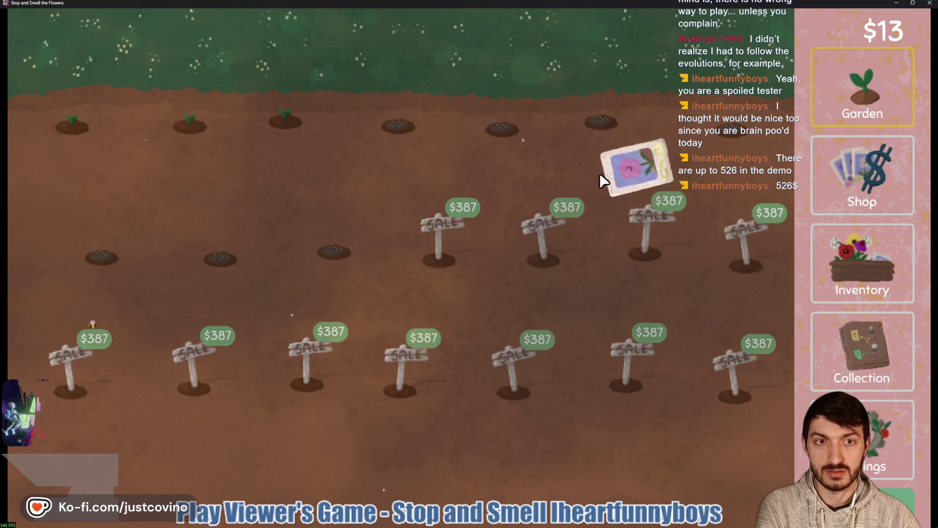
Step: Sell the stack of dandelions from the inventory
{"action": "left_click", "coordinate": [853, 271]}
{"action": "left_click", "coordinate": [348, 84]}
{"action": "left_click", "coordinate": [362, 98]}
{"action": "left_click", "coordinate": [524, 494]}
{"action": "left_click", "coordinate": [863, 88]}
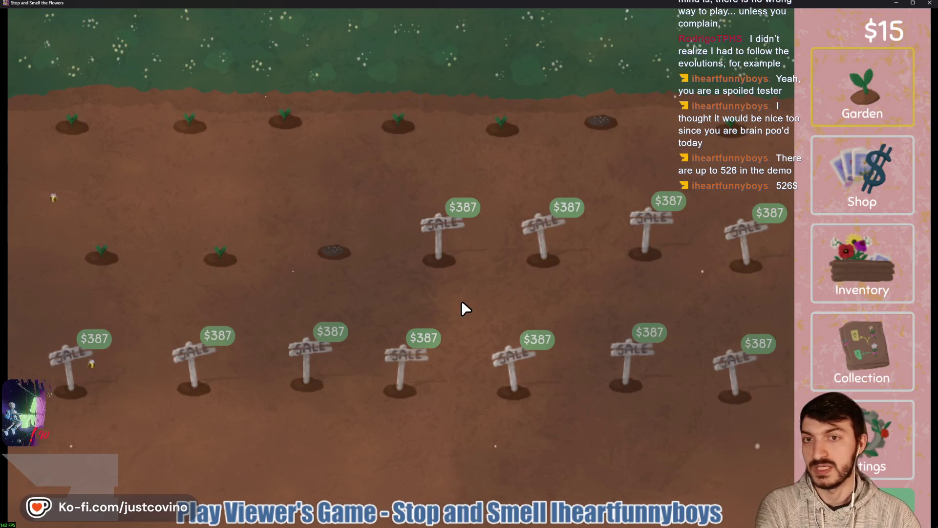
{"action": "left_click", "coordinate": [882, 447]}
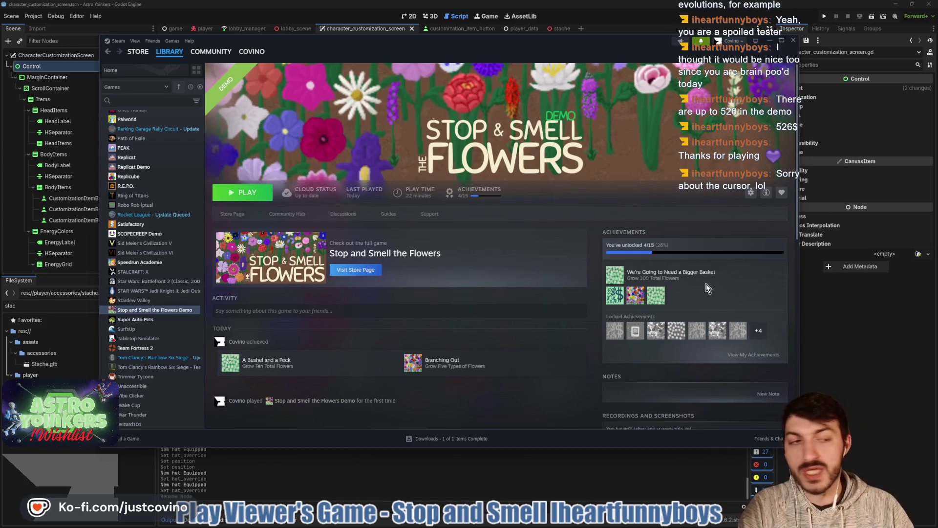
Step: Dismiss the Steam library window so the Godot editor is in front
{"action": "left_click", "coordinate": [831, 330]}
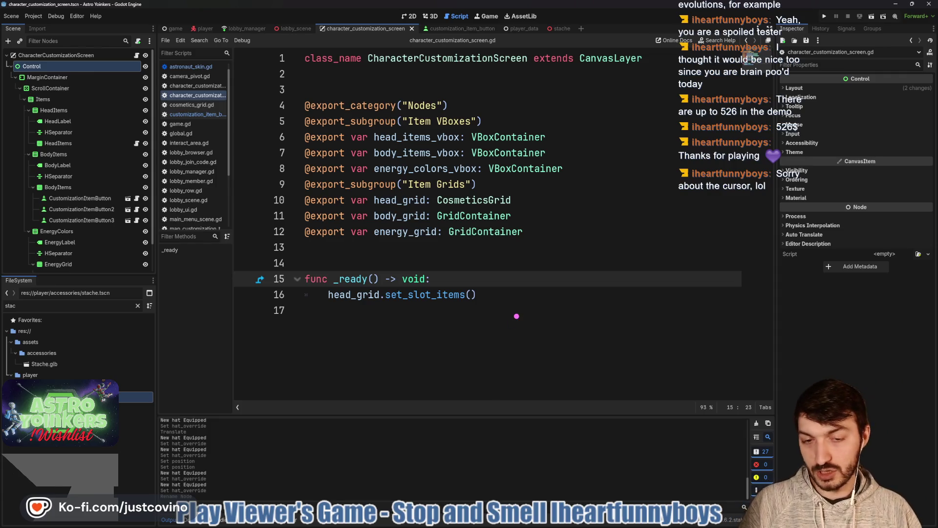
Step: Clear the 'stac' file filter, glance at the Notion to-do board, and place the cursor at line 16's end
{"action": "mouse_move", "coordinate": [522, 322]}
{"action": "left_mouse_down"}
{"action": "mouse_move", "coordinate": [547, 303]}
{"action": "mouse_move", "coordinate": [518, 330]}
{"action": "mouse_move", "coordinate": [573, 361]}
{"action": "left_mouse_up"}
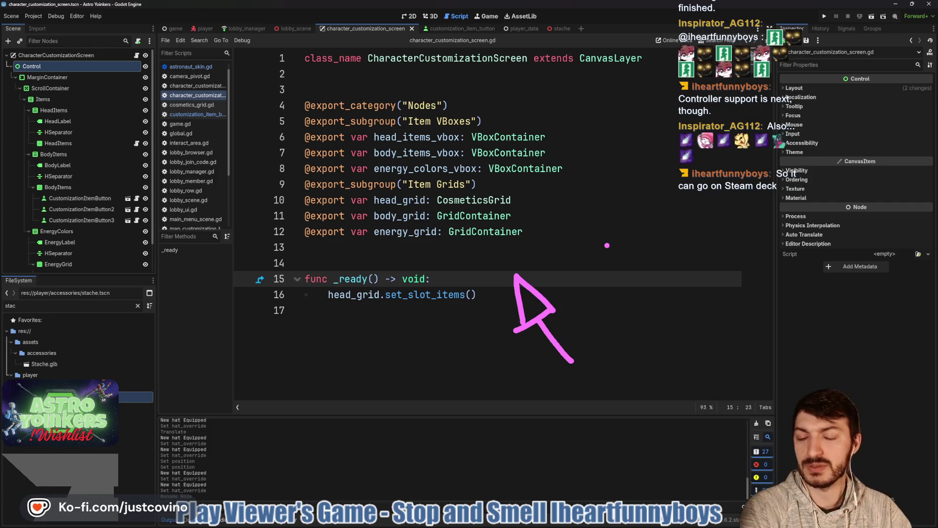
{"action": "left_click", "coordinate": [138, 306]}
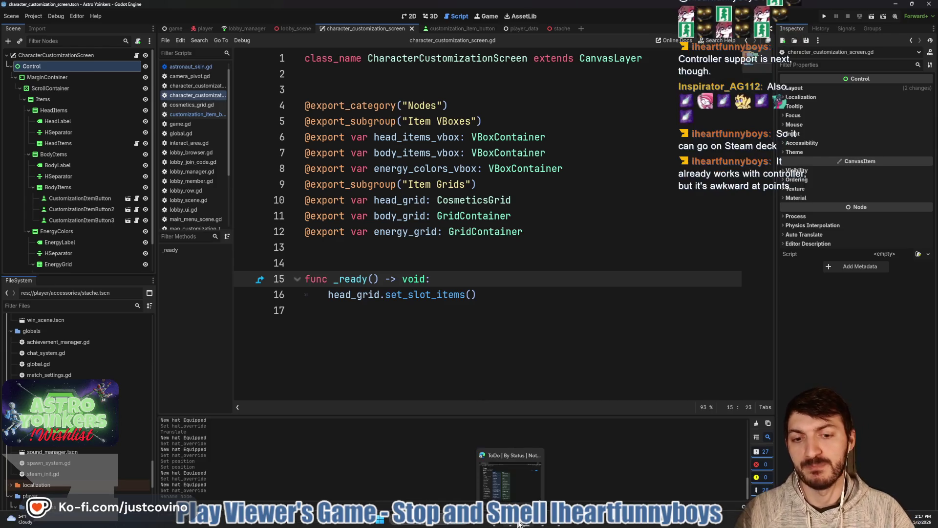
{"action": "left_click", "coordinate": [520, 524]}
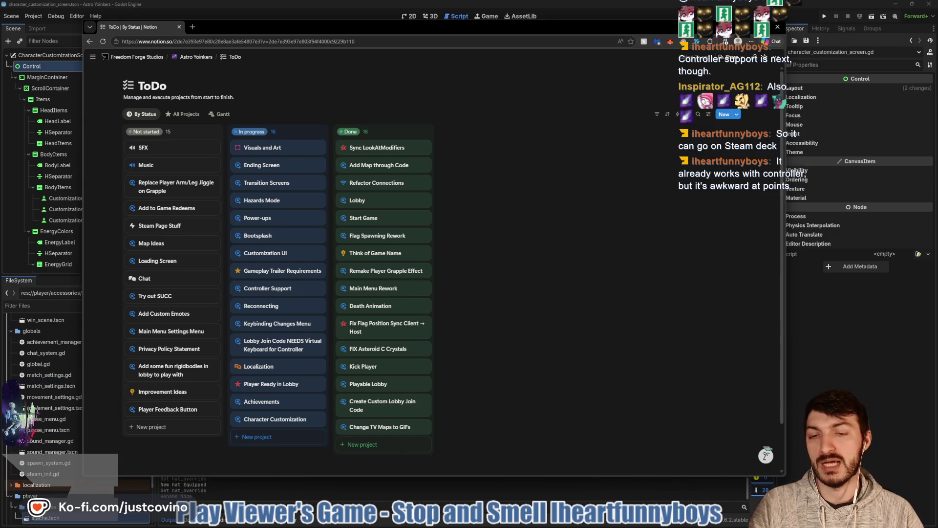
{"action": "key", "text": "alt+Tab"}
{"action": "left_click", "coordinate": [486, 294]}
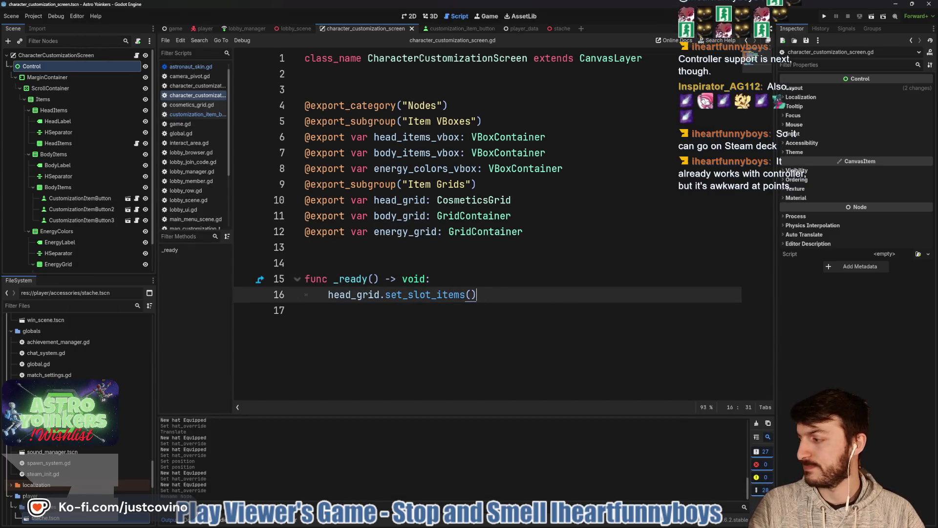
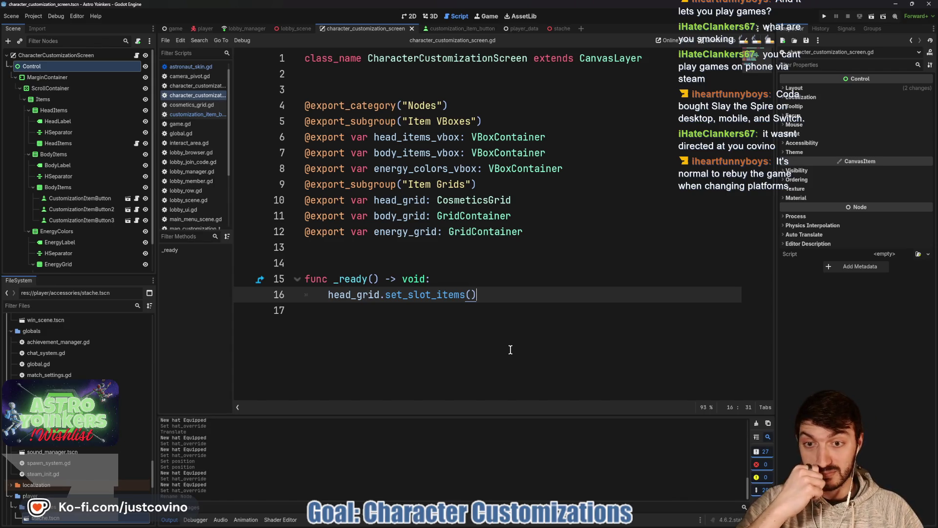
Step: Save the character customization scene and switch the editor to the 3D view
{"action": "left_click", "coordinate": [449, 263]}
{"action": "key", "text": "ctrl+s"}
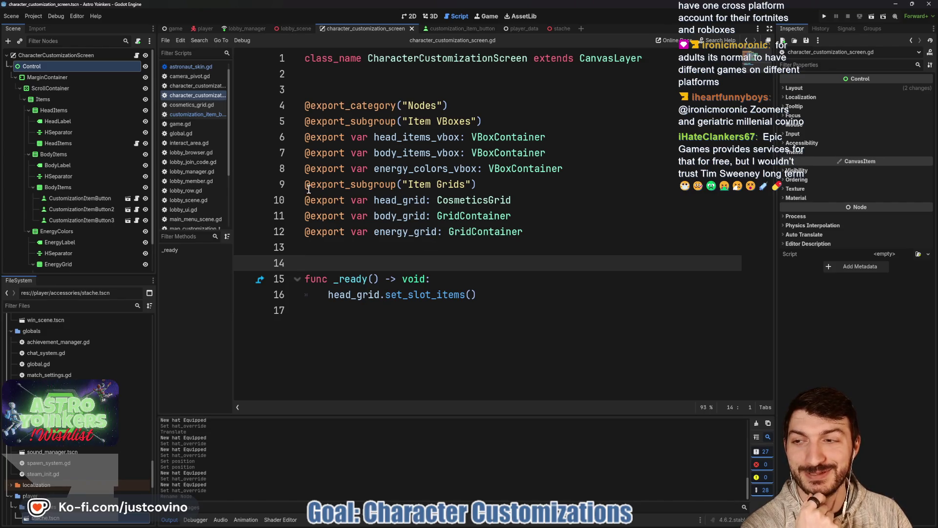
{"action": "left_click", "coordinate": [429, 16]}
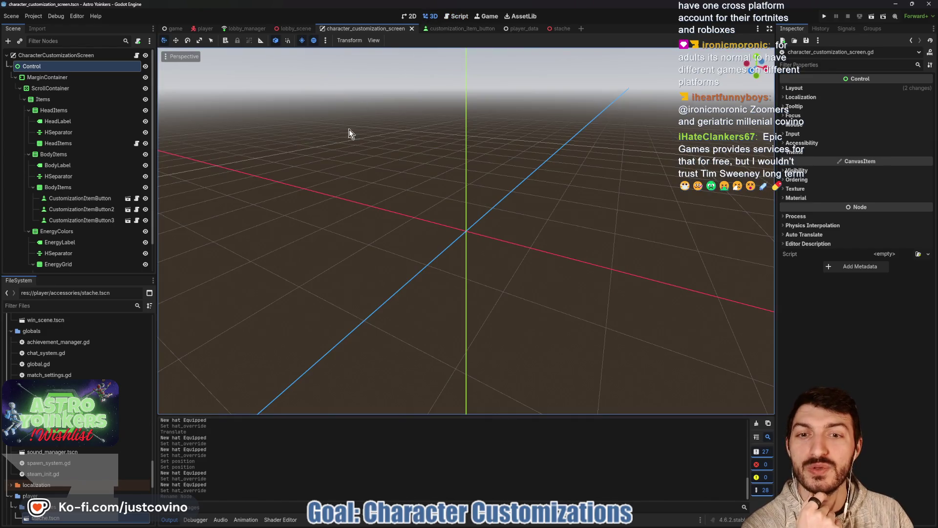
Step: Reopen character_customization_screen.gd from the 2D root node, then bring up the Notion ToDo board
{"action": "left_click", "coordinate": [408, 15]}
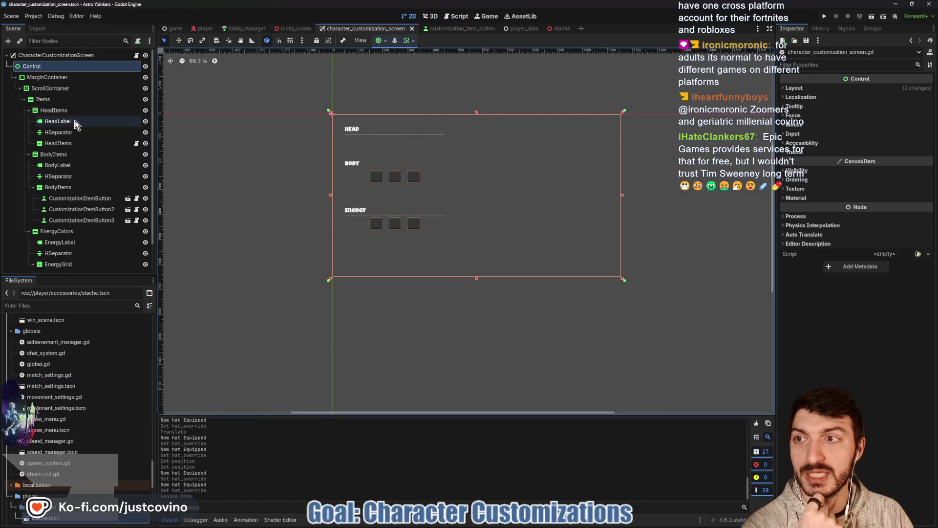
{"action": "left_click", "coordinate": [137, 55]}
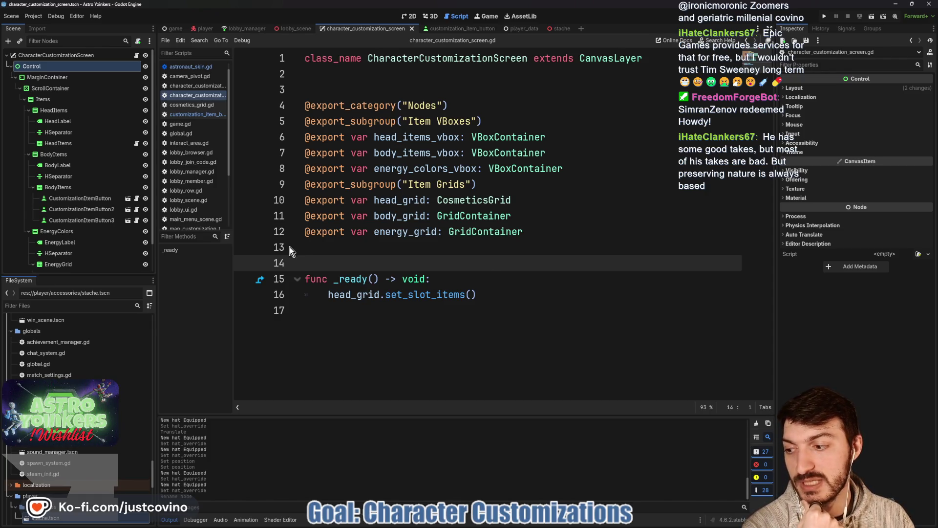
{"action": "left_click", "coordinate": [421, 253]}
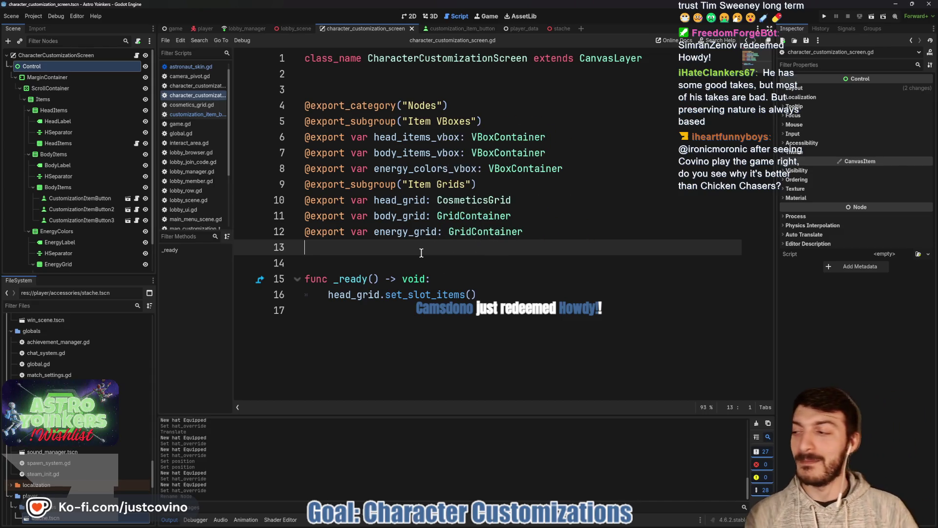
{"action": "left_click", "coordinate": [506, 524]}
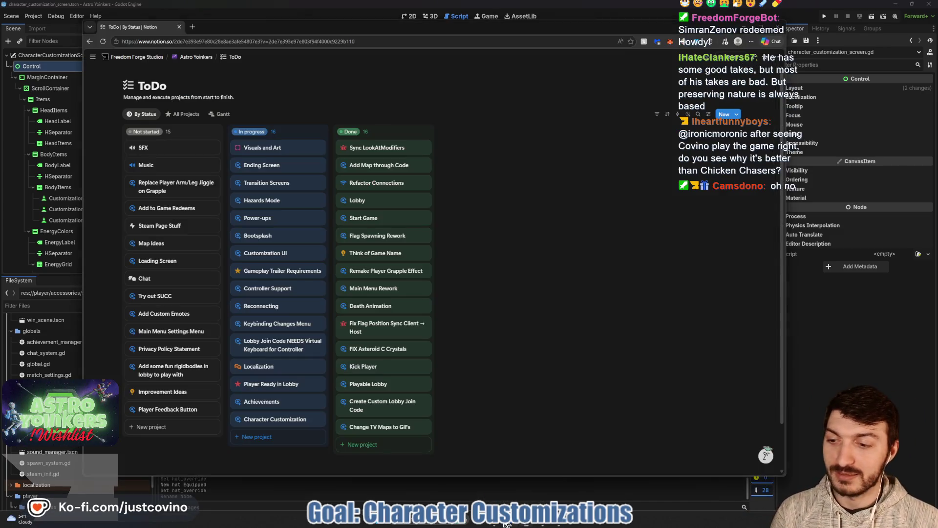
Step: Search 'godot con Boston' in a new tab, view the GodotCon Boston page, then return to Godot
{"action": "left_click", "coordinate": [194, 28]}
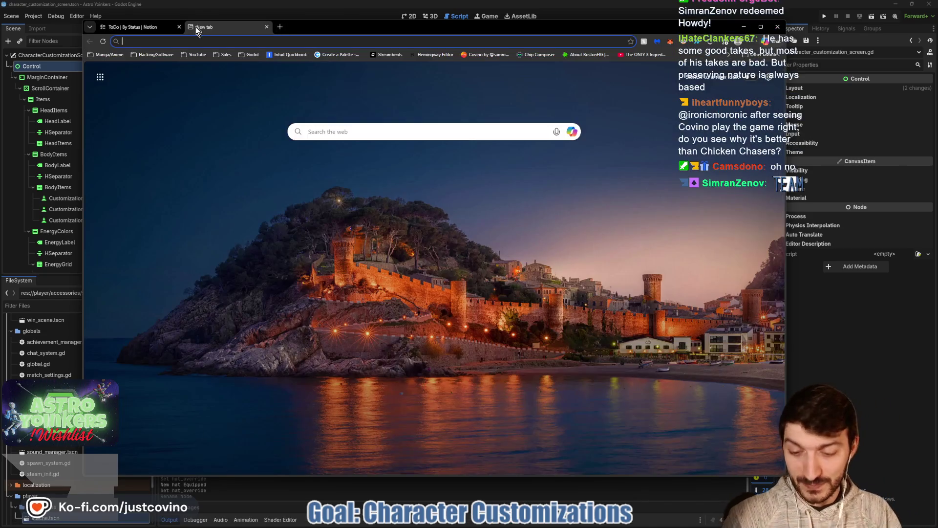
{"action": "type", "text": "godot con Boston"}
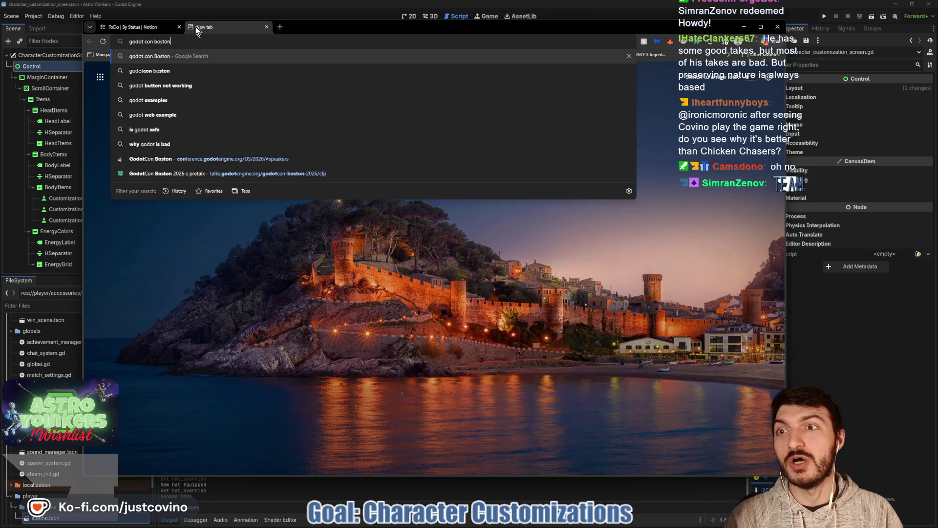
{"action": "key", "text": "Return"}
{"action": "left_click", "coordinate": [210, 148]}
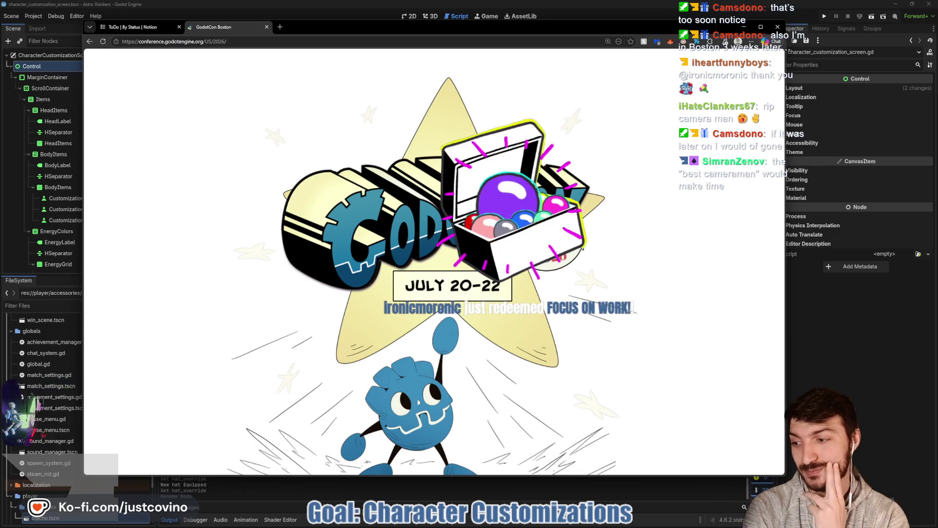
{"action": "left_click", "coordinate": [266, 27]}
{"action": "key", "text": "alt+Tab"}
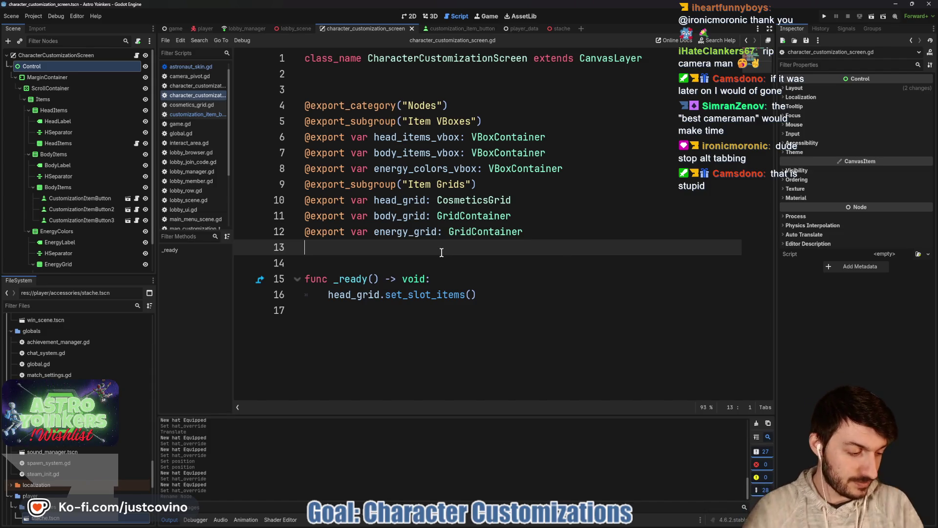
Step: Open cosmetics_grid.gd from the script list to review how set_slot_items builds buttons
{"action": "key", "text": "Down"}
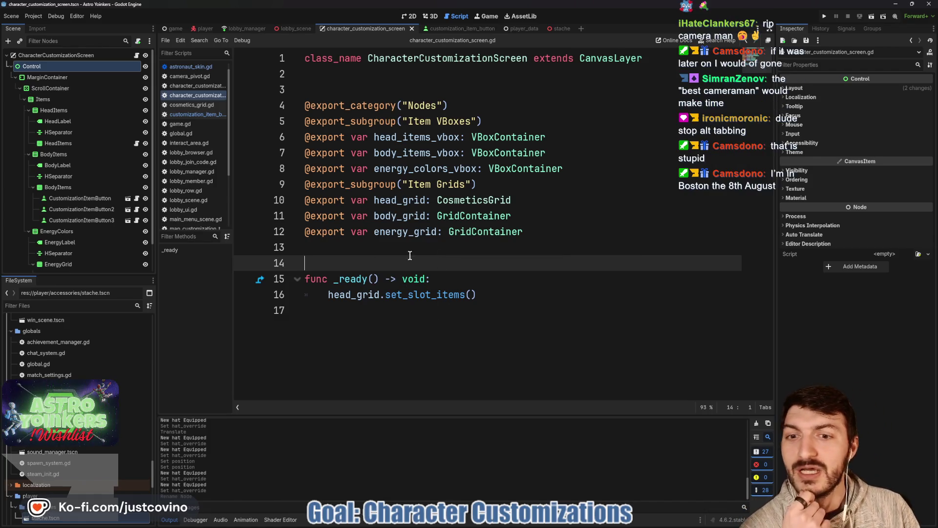
{"action": "left_click", "coordinate": [391, 292]}
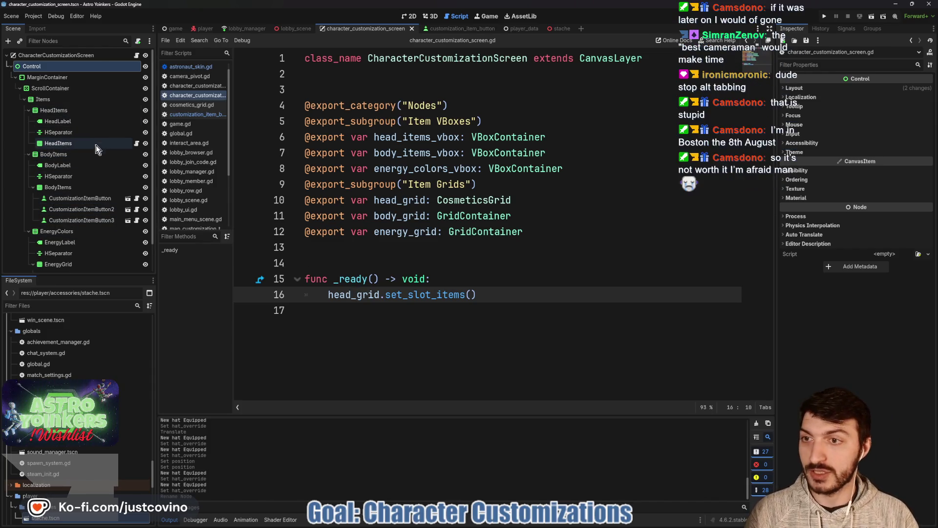
{"action": "left_click_drag", "start_coordinate": [390, 142], "coordinate": [147, 142]}
{"action": "left_click", "coordinate": [192, 104]}
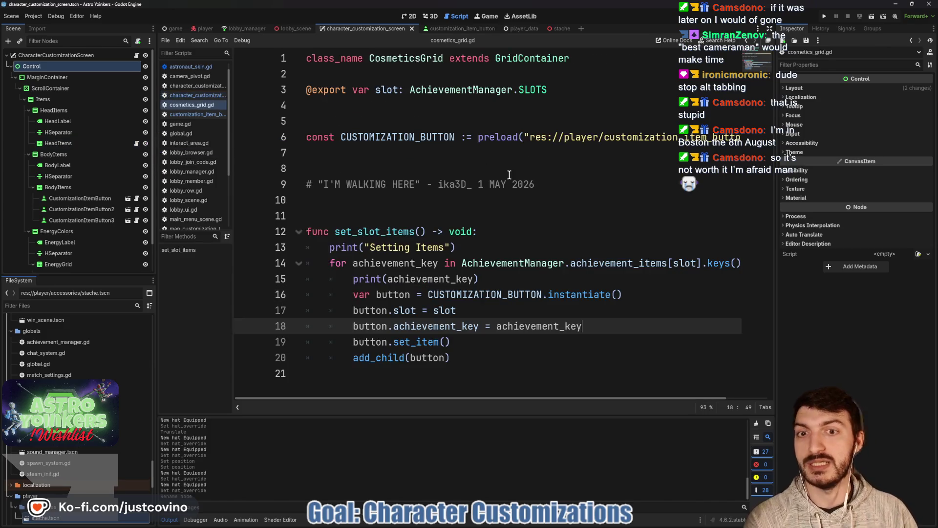
{"action": "left_click", "coordinate": [401, 60]}
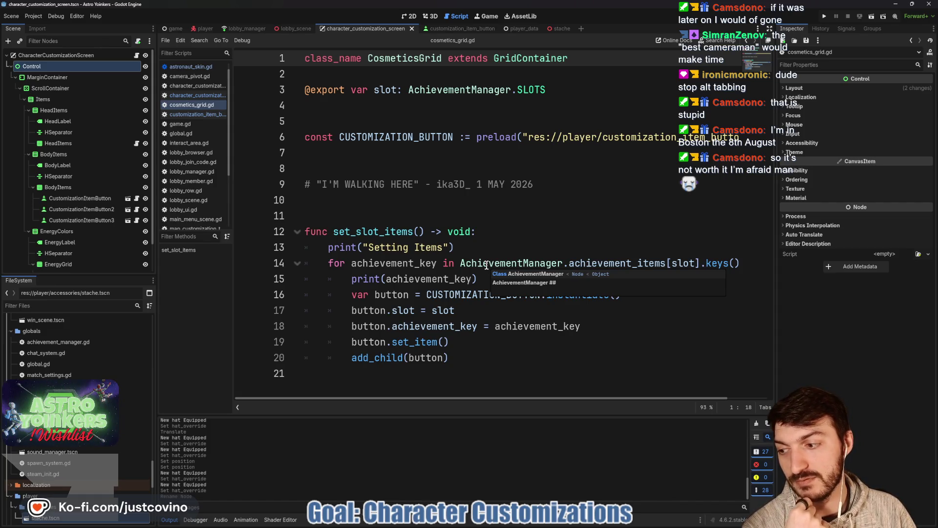
{"action": "left_click", "coordinate": [455, 215]}
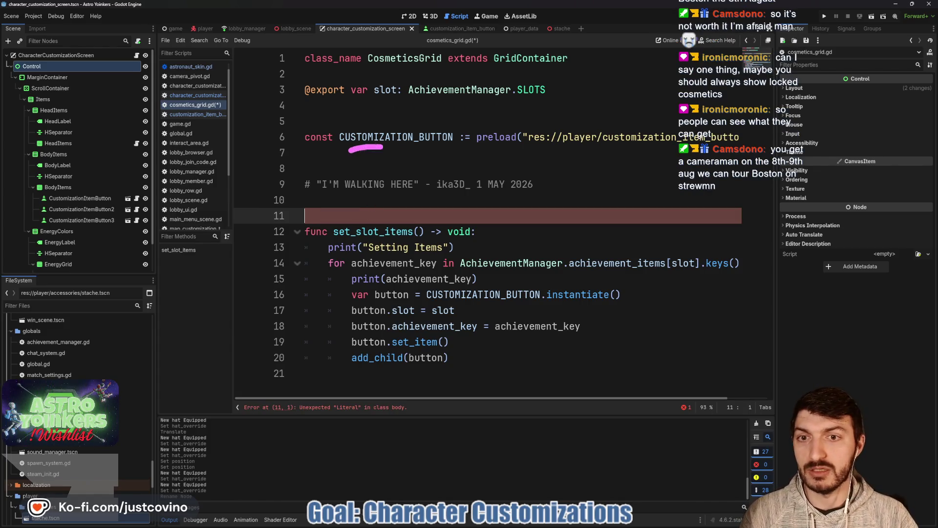
Step: Clear the stray line-11 edit in cosmetics_grid.gd, review set_slot_items, and save the script
{"action": "left_click_drag", "start_coordinate": [383, 148], "coordinate": [377, 213]}
{"action": "left_click", "coordinate": [381, 232]}
{"action": "mouse_move", "coordinate": [313, 132]}
{"action": "left_mouse_down"}
{"action": "mouse_move", "coordinate": [286, 215]}
{"action": "mouse_move", "coordinate": [318, 117]}
{"action": "mouse_move", "coordinate": [327, 183]}
{"action": "mouse_move", "coordinate": [395, 244]}
{"action": "mouse_move", "coordinate": [433, 186]}
{"action": "mouse_move", "coordinate": [357, 126]}
{"action": "left_mouse_up"}
{"action": "key", "text": "Escape"}
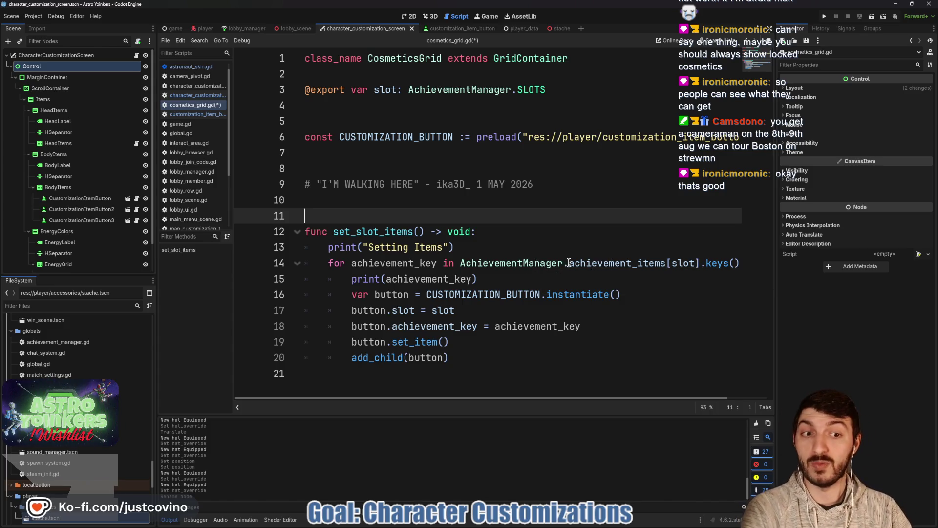
{"action": "mouse_move", "coordinate": [452, 358]}
{"action": "left_mouse_down"}
{"action": "mouse_move", "coordinate": [304, 246]}
{"action": "mouse_move", "coordinate": [304, 227]}
{"action": "left_mouse_up"}
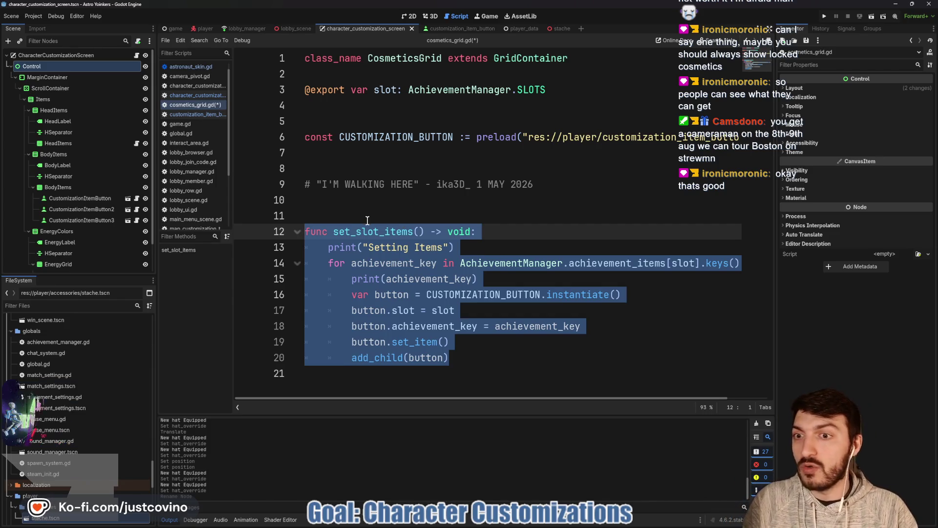
{"action": "left_click", "coordinate": [419, 210]}
{"action": "key", "text": "ctrl+s"}
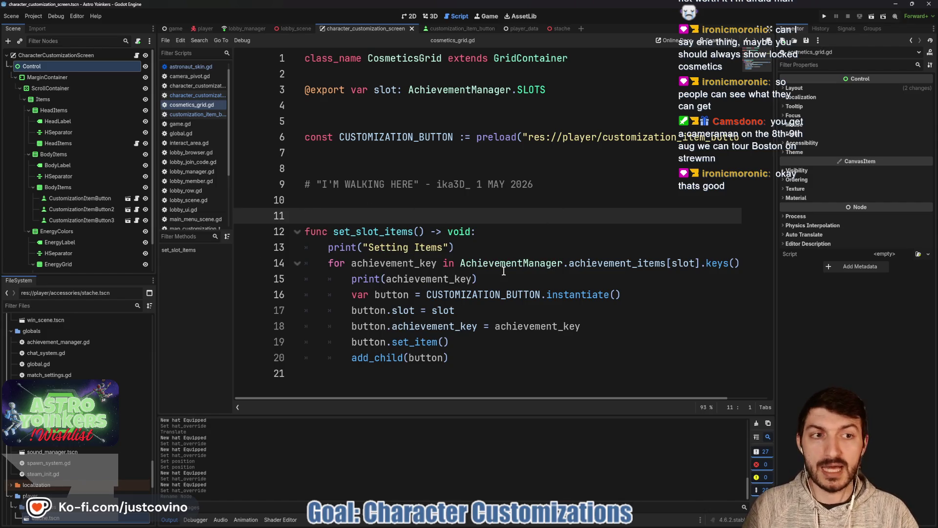
Step: Delete the six placeholder buttons under BodyItems and EnergyGrid
{"action": "left_click", "coordinate": [78, 198]}
{"action": "left_click", "coordinate": [86, 219], "text": "shift"}
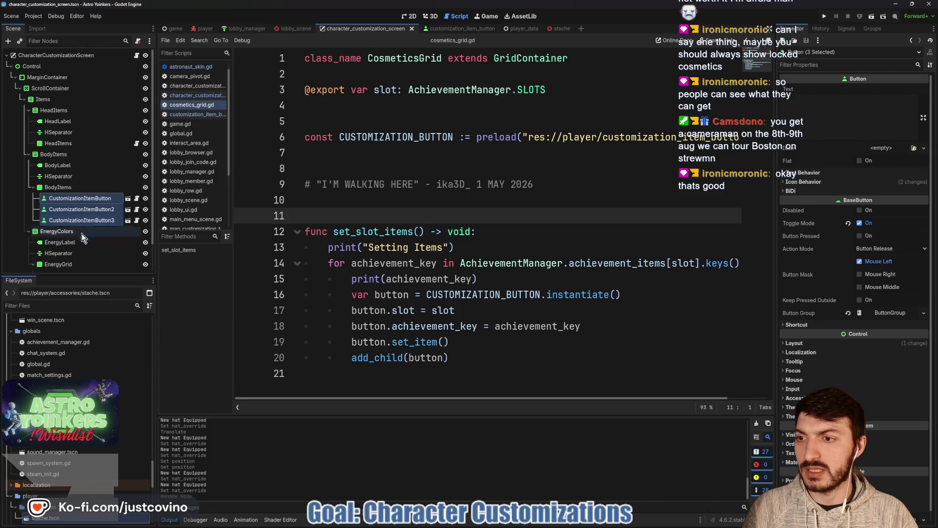
{"action": "scroll", "coordinate": [85, 220], "scroll_direction": "down", "scroll_amount": 2}
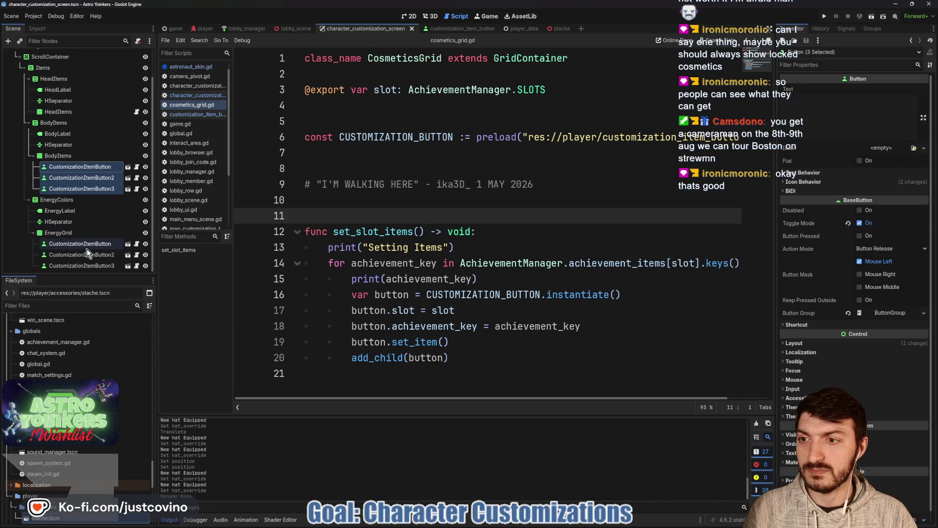
{"action": "left_click", "coordinate": [81, 245], "text": "ctrl"}
{"action": "left_click", "coordinate": [82, 253], "text": "ctrl"}
{"action": "left_click", "coordinate": [84, 265], "text": "ctrl"}
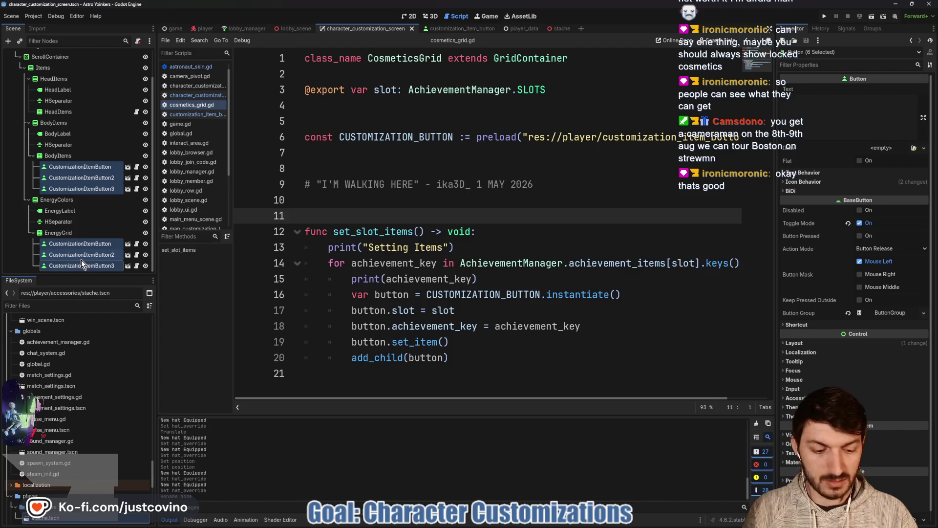
{"action": "key", "text": "Delete"}
{"action": "left_click", "coordinate": [447, 274]}
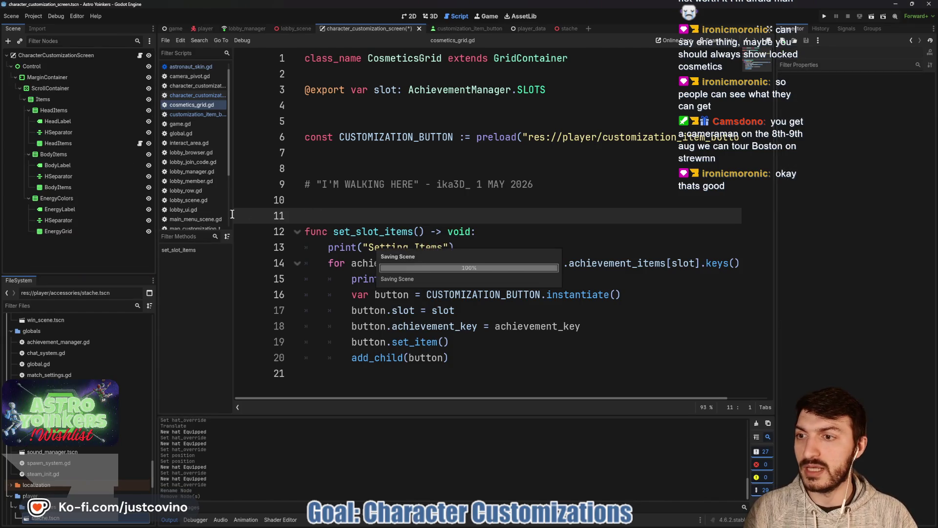
Step: Attach the existing cosmetics_grid.gd script to both BodyItems and EnergyGrid
{"action": "left_click", "coordinate": [61, 187]}
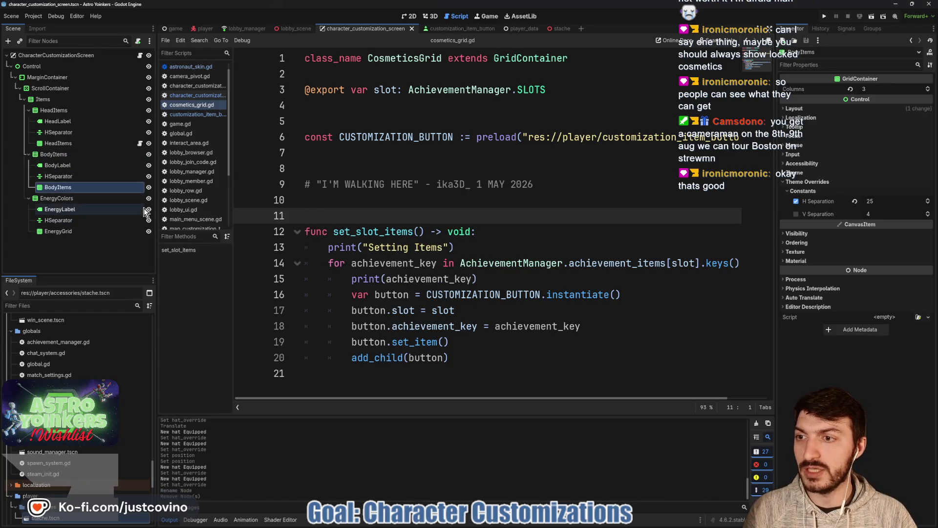
{"action": "left_click", "coordinate": [138, 41]}
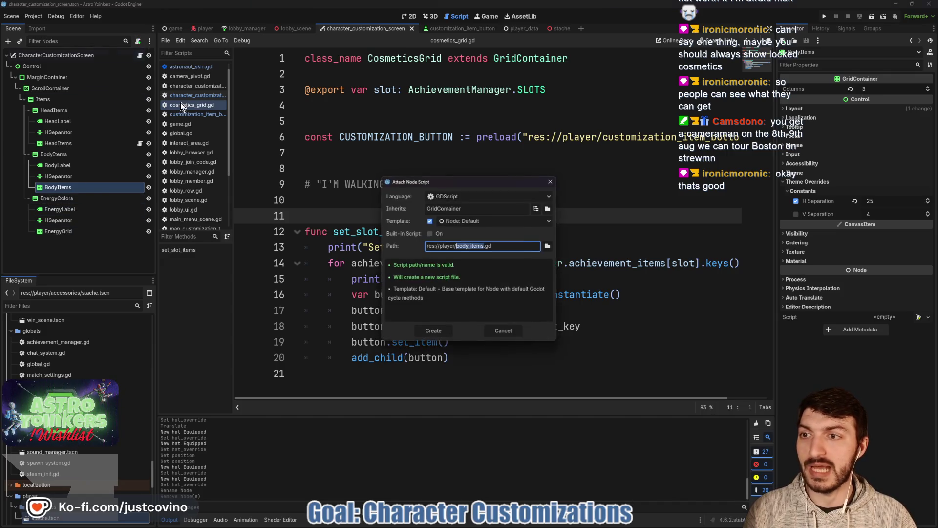
{"action": "left_click", "coordinate": [548, 245]}
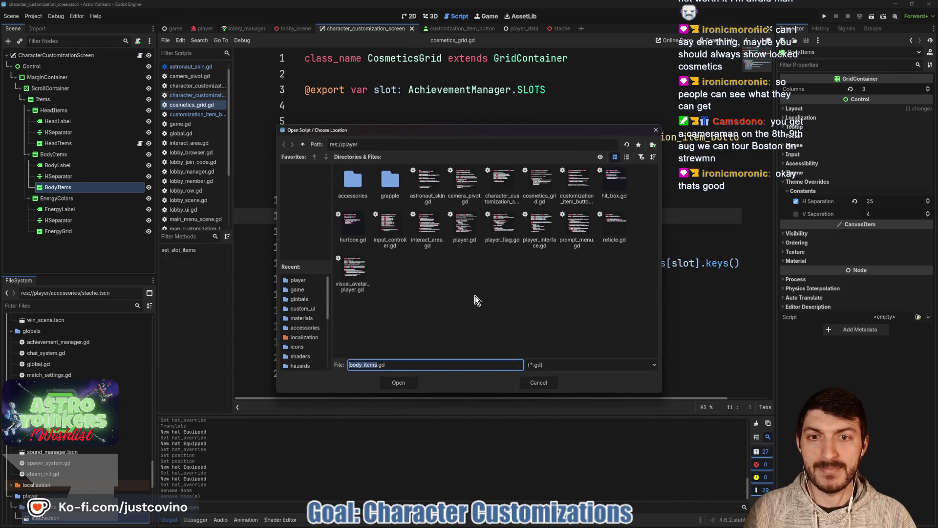
{"action": "left_click", "coordinate": [540, 181]}
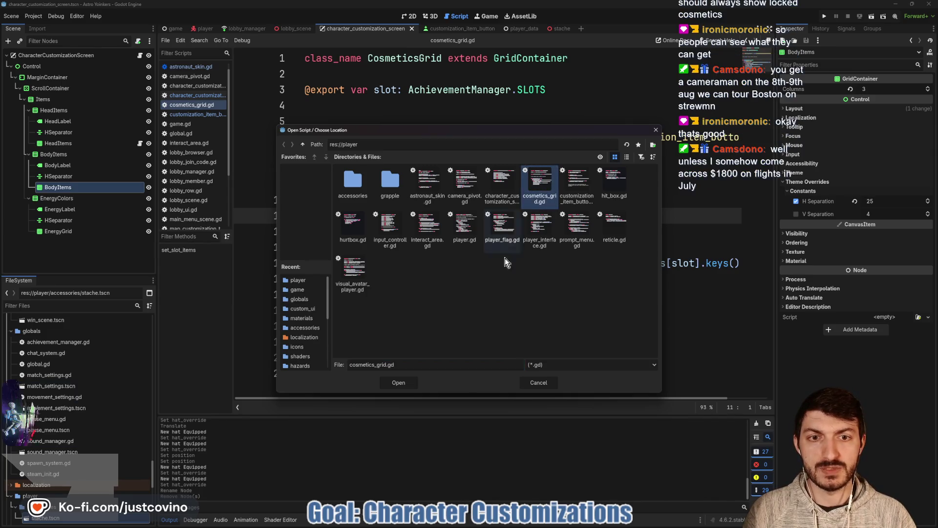
{"action": "key", "text": "Return"}
{"action": "left_click", "coordinate": [433, 331]}
{"action": "left_click", "coordinate": [59, 231]}
{"action": "left_click", "coordinate": [137, 41]}
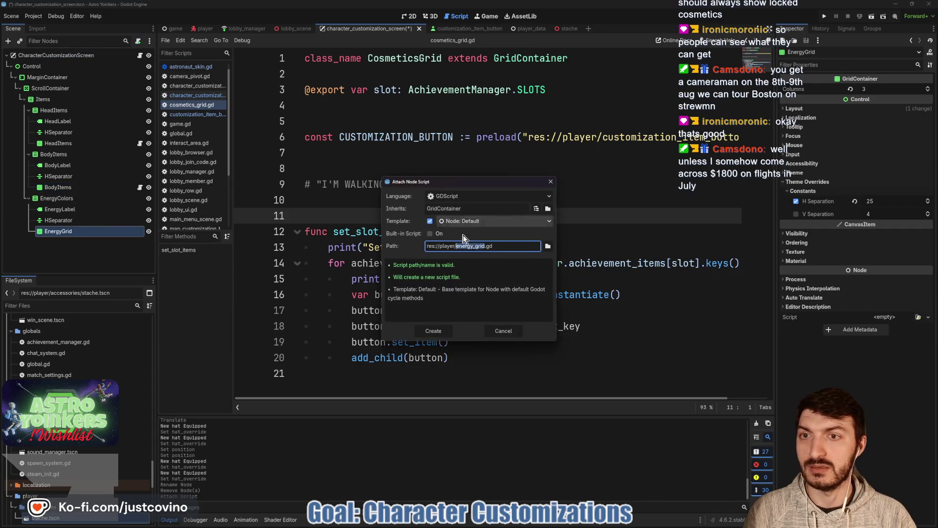
{"action": "left_click", "coordinate": [550, 246]}
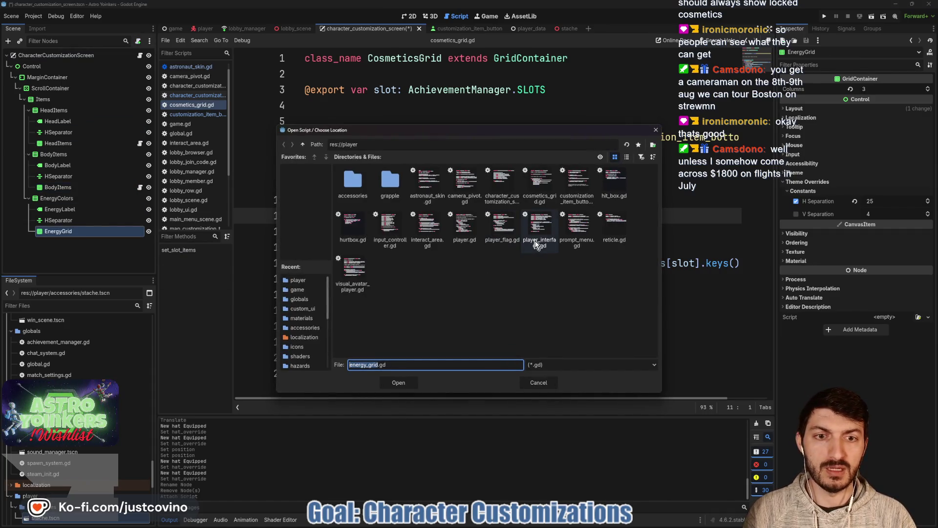
{"action": "left_click", "coordinate": [537, 182]}
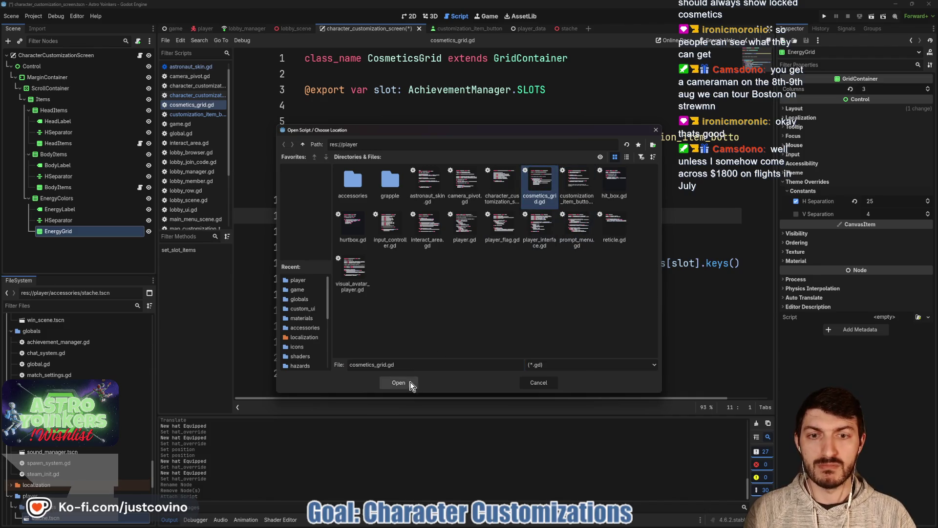
{"action": "left_click", "coordinate": [398, 383]}
{"action": "left_click", "coordinate": [433, 331]}
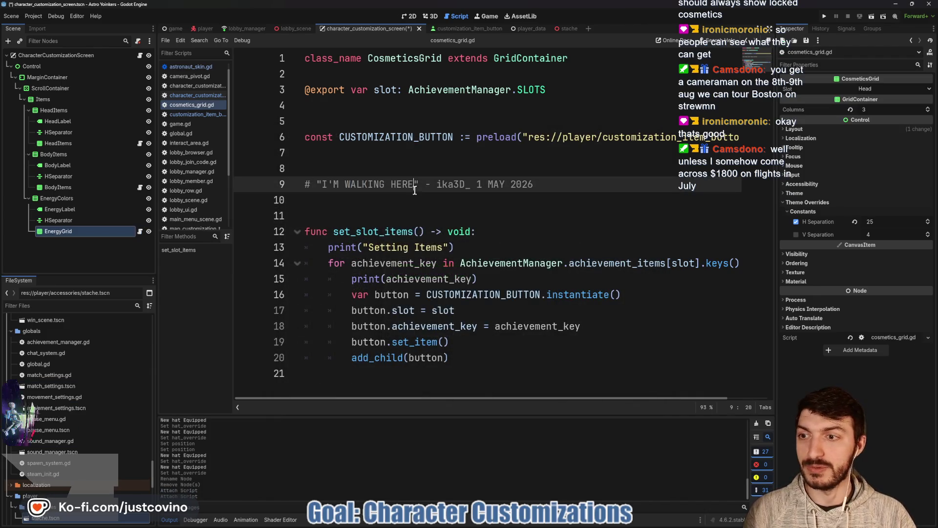
Step: Set BodyItems' Slot to Chest, save, and set EnergyGrid's Slot to Energy
{"action": "left_click", "coordinate": [84, 190]}
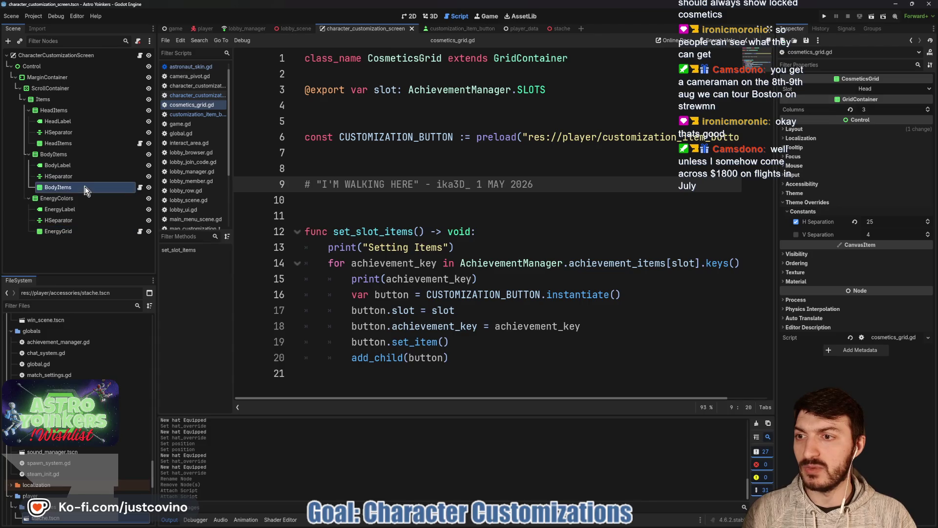
{"action": "left_click", "coordinate": [881, 87]}
{"action": "left_click", "coordinate": [881, 113]}
{"action": "left_click", "coordinate": [540, 197]}
{"action": "key", "text": "ctrl+s"}
{"action": "left_click", "coordinate": [68, 232]}
{"action": "left_click", "coordinate": [882, 88]}
{"action": "left_click", "coordinate": [874, 122]}
{"action": "left_click", "coordinate": [345, 217]}
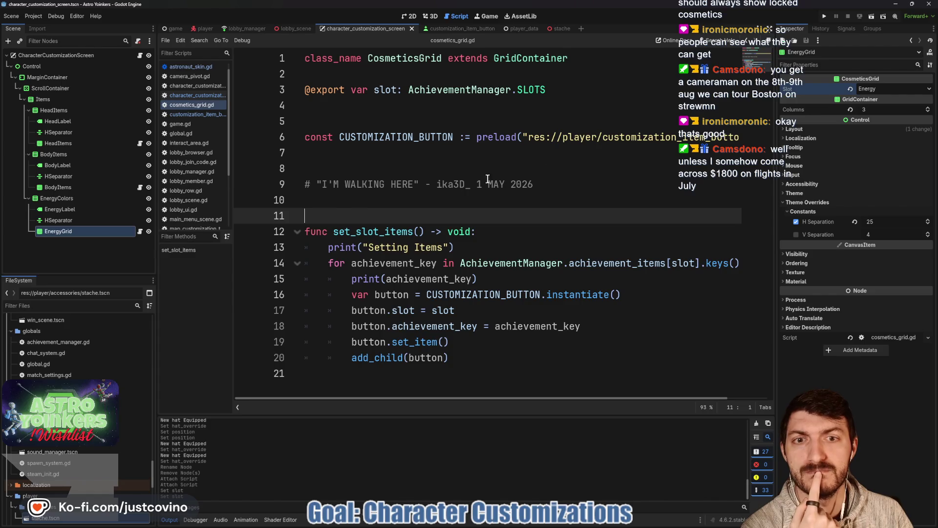
Step: Delete the print("Setting Items") line from cosmetics_grid.gd and save
{"action": "left_click", "coordinate": [408, 165]}
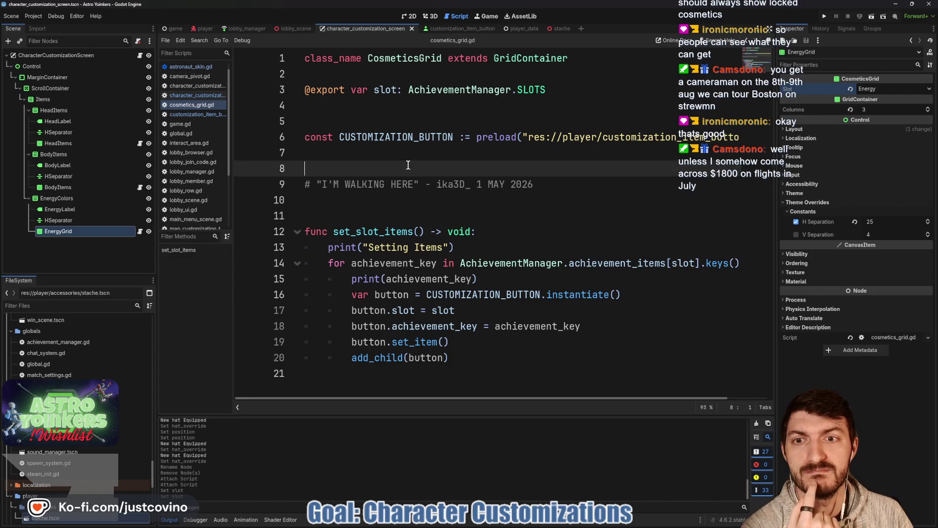
{"action": "left_click", "coordinate": [379, 200]}
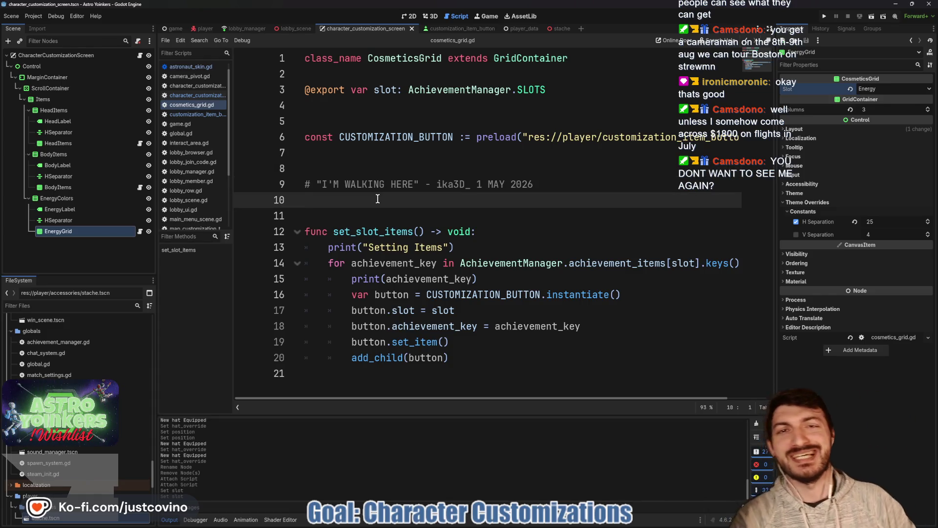
{"action": "left_click_drag", "start_coordinate": [454, 247], "coordinate": [300, 250]}
{"action": "key", "text": "BackSpace"}
{"action": "key", "text": "BackSpace"}
{"action": "key", "text": "ctrl+s"}
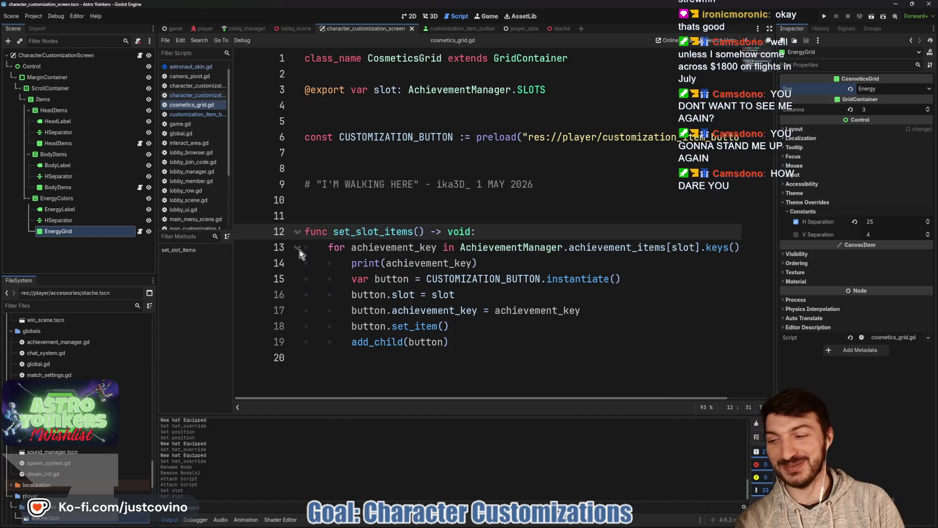
Step: Open character_customization_screen.gd and add a new line in _ready
{"action": "left_click", "coordinate": [387, 220]}
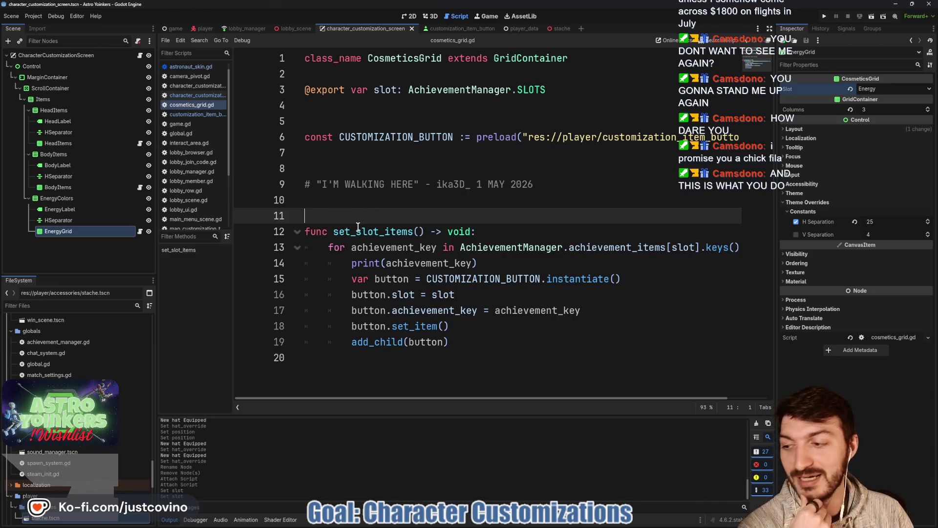
{"action": "left_click", "coordinate": [140, 55]}
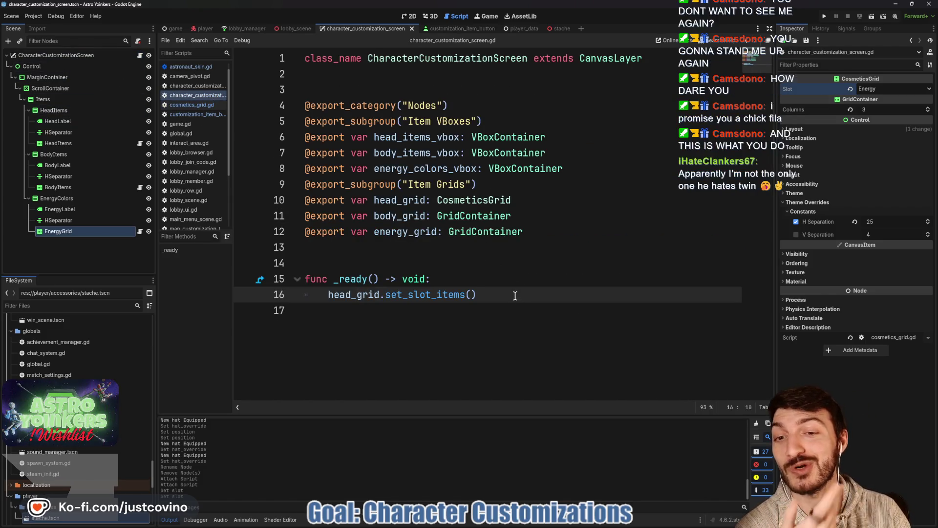
{"action": "key", "text": "Return"}
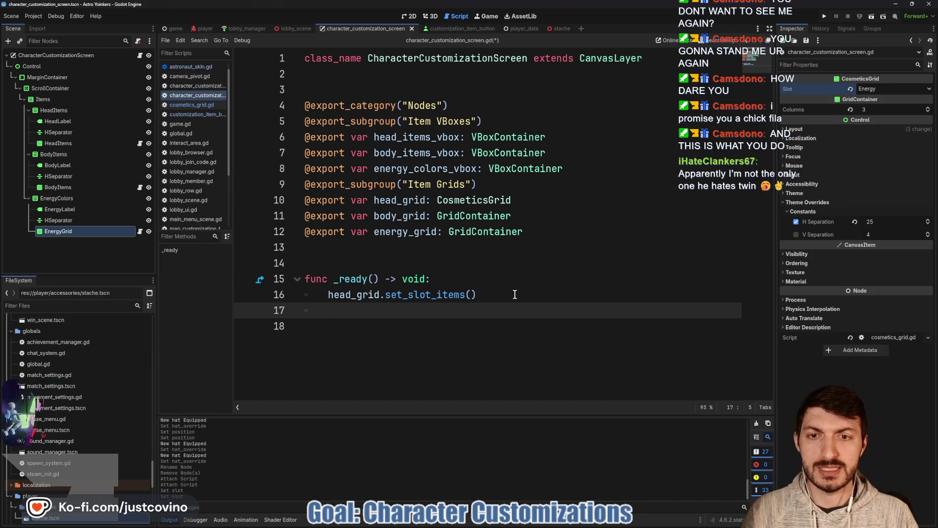
Step: Add body_grid.set_slot_items() and energy_grid.set_slot_items() after the head_grid call, then save
{"action": "type", "text": "body"}
{"action": "key", "text": "Return"}
{"action": "type", "text": "."}
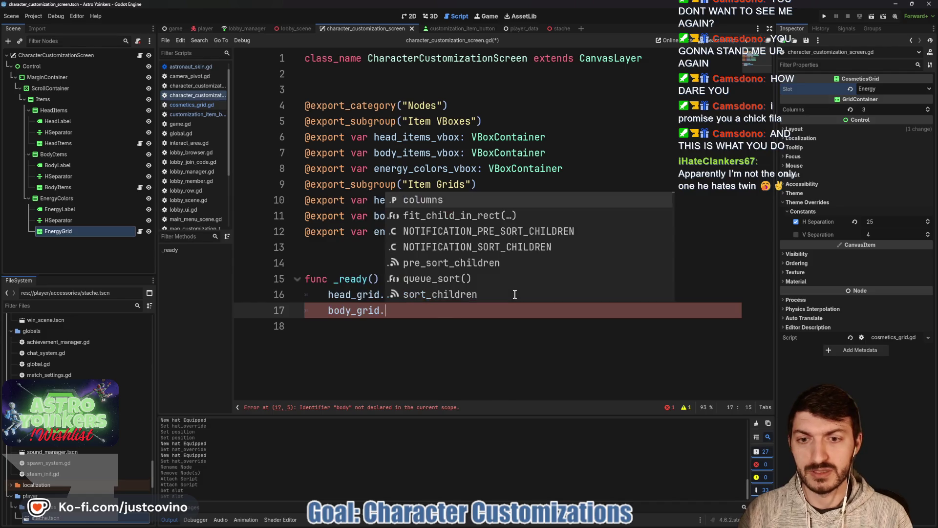
{"action": "type", "text": "set_slot_ite"}
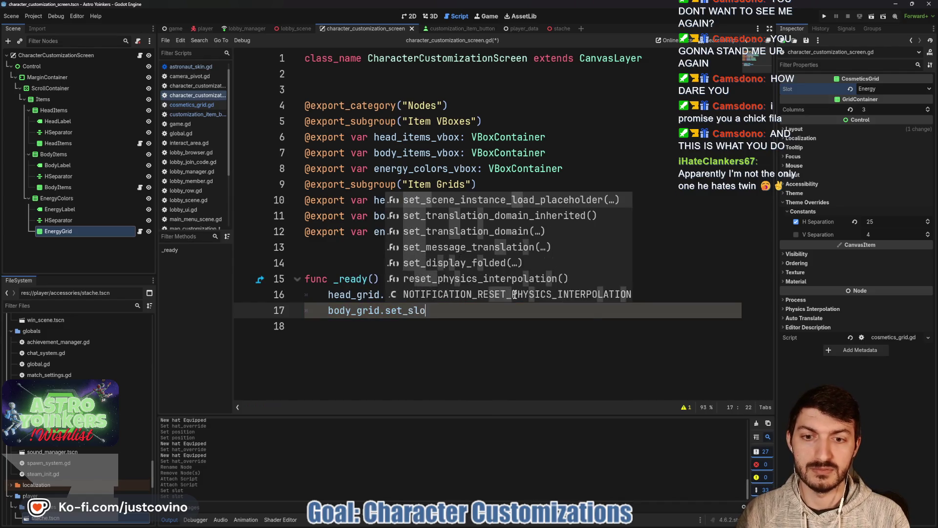
{"action": "type", "text": "ms()"}
{"action": "key", "text": "Return"}
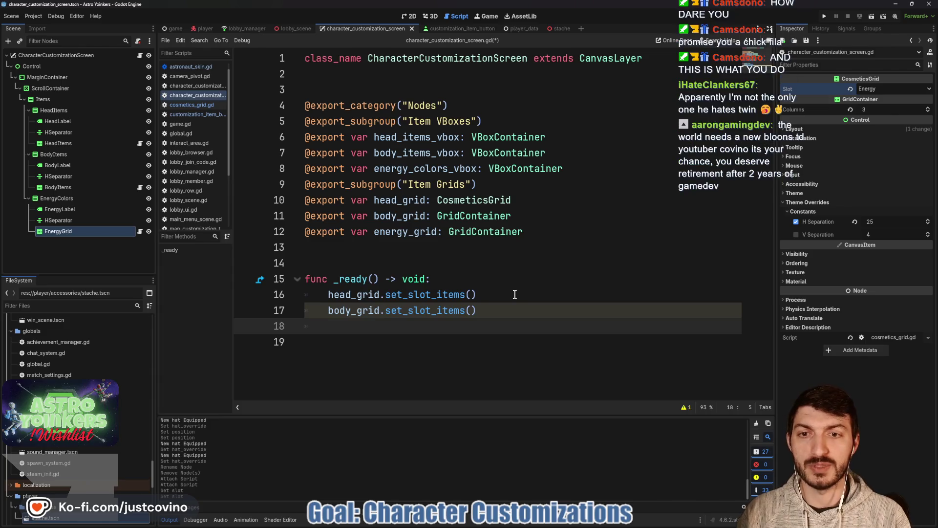
{"action": "type", "text": "energy"}
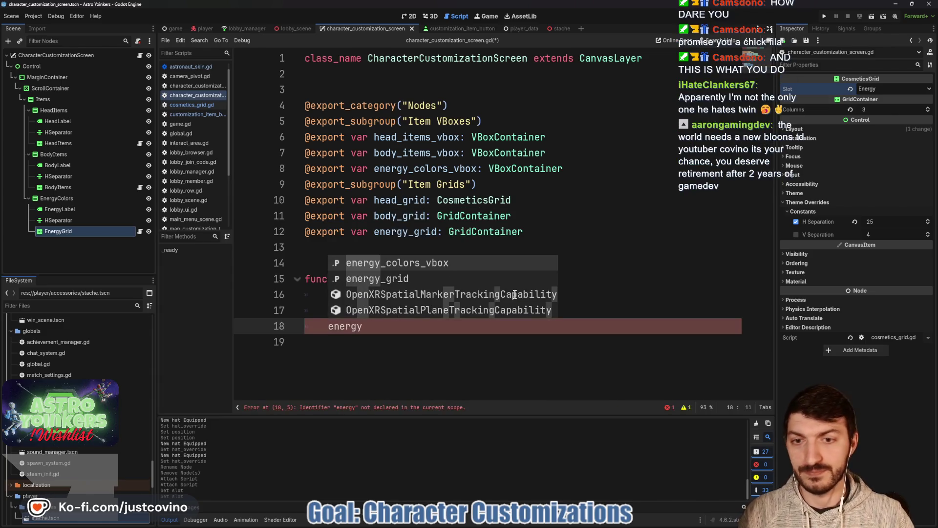
{"action": "type", "text": "_grid.set_slot"}
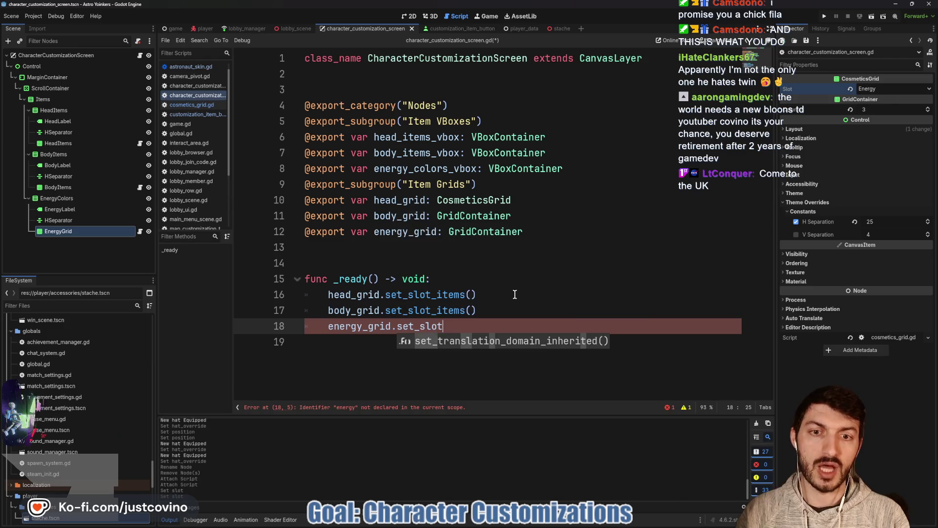
{"action": "type", "text": "_items()"}
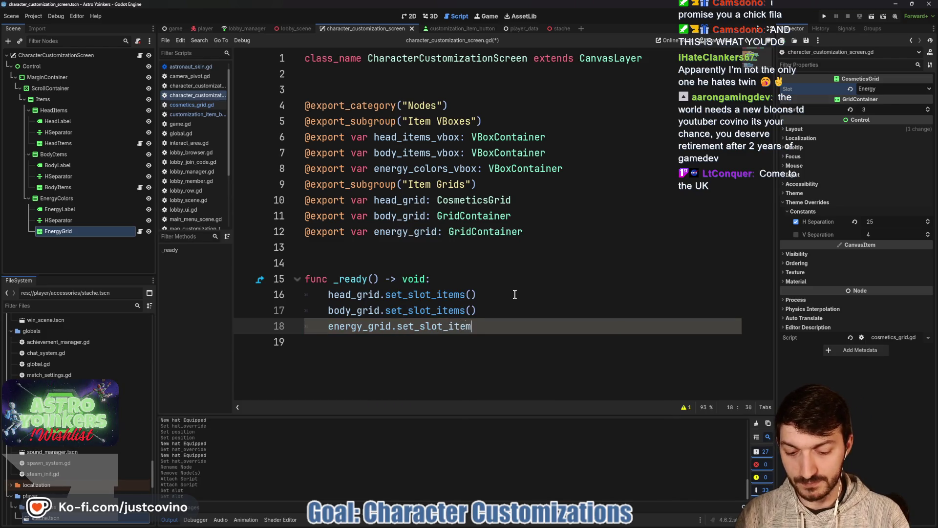
{"action": "key", "text": "ctrl+s"}
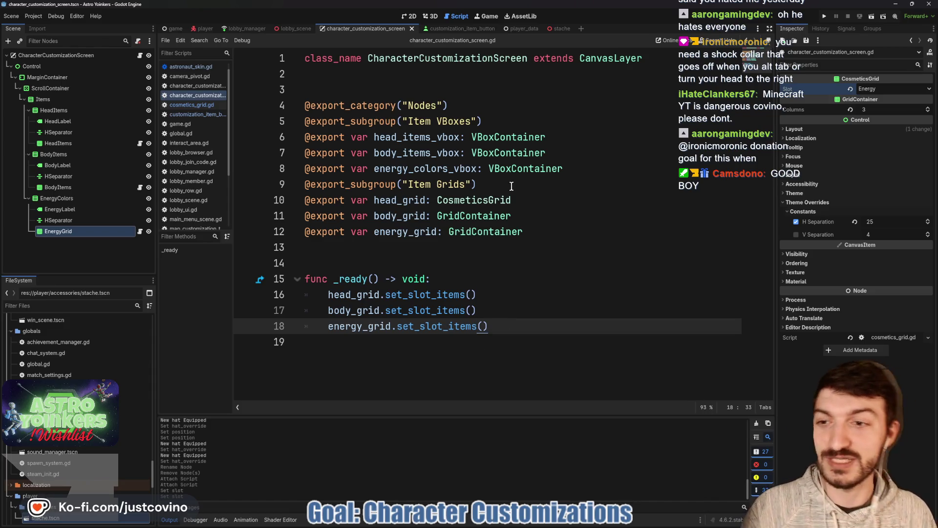
{"action": "left_click", "coordinate": [438, 249]}
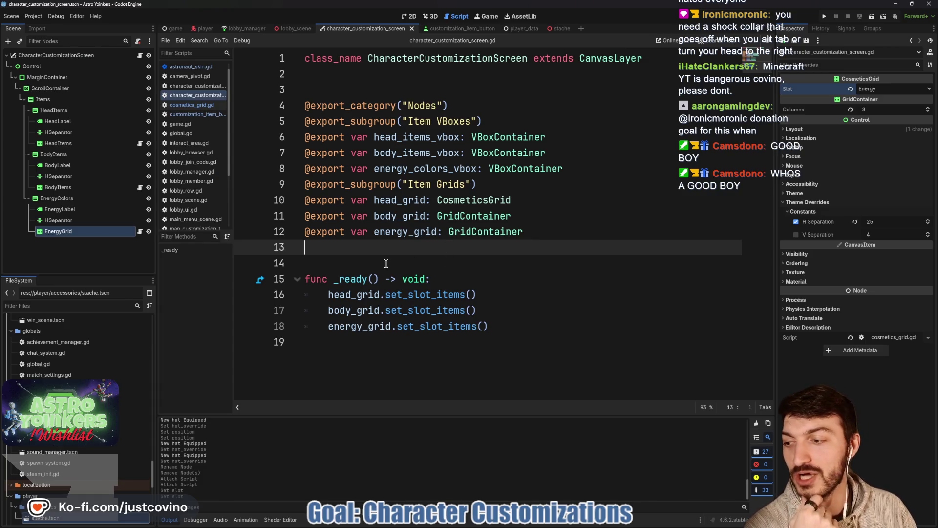
Step: Check HeadItems' and EnergyGrid's Slot values, then open cosmetics_grid.gd and the item button scene
{"action": "left_click", "coordinate": [431, 260]}
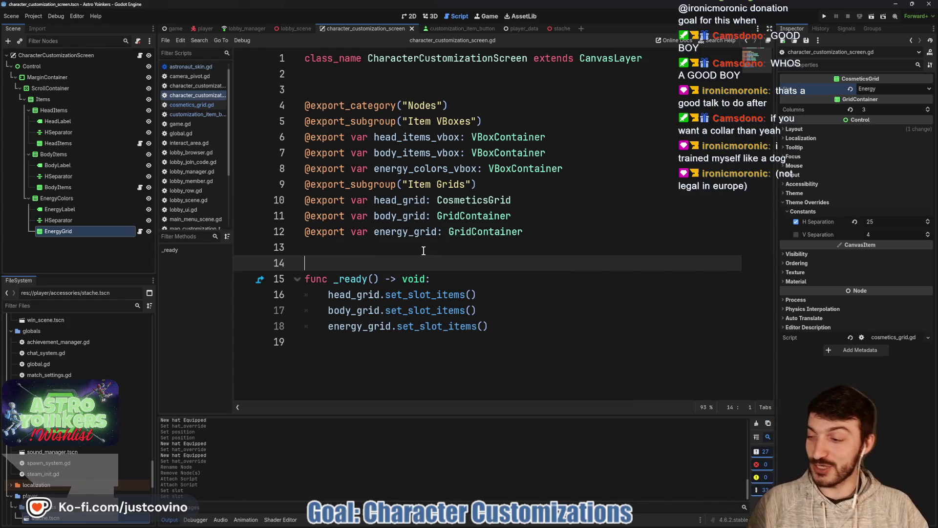
{"action": "left_click", "coordinate": [423, 251]}
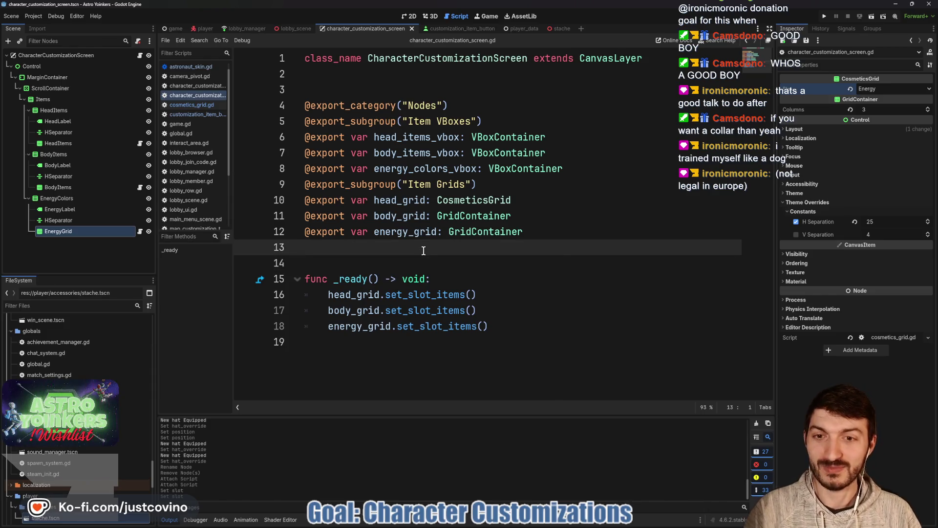
{"action": "left_click", "coordinate": [413, 263]}
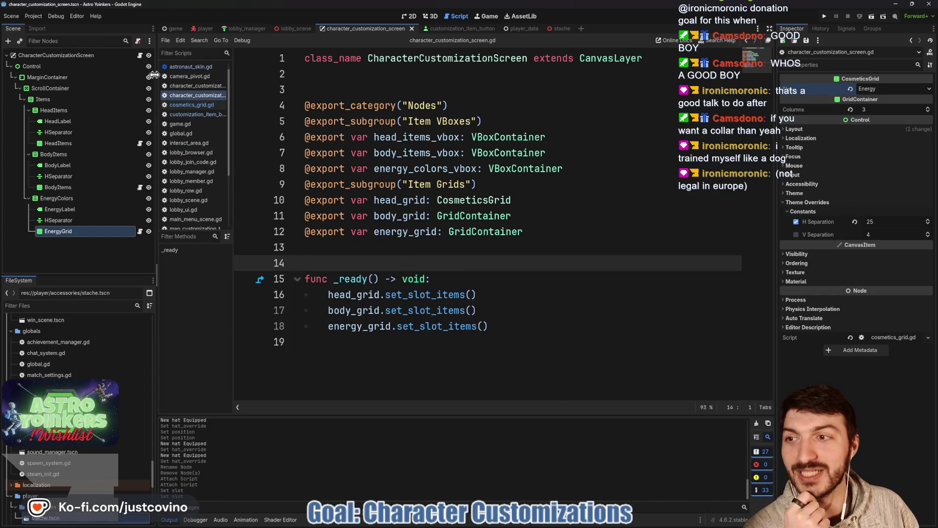
{"action": "left_click", "coordinate": [88, 143]}
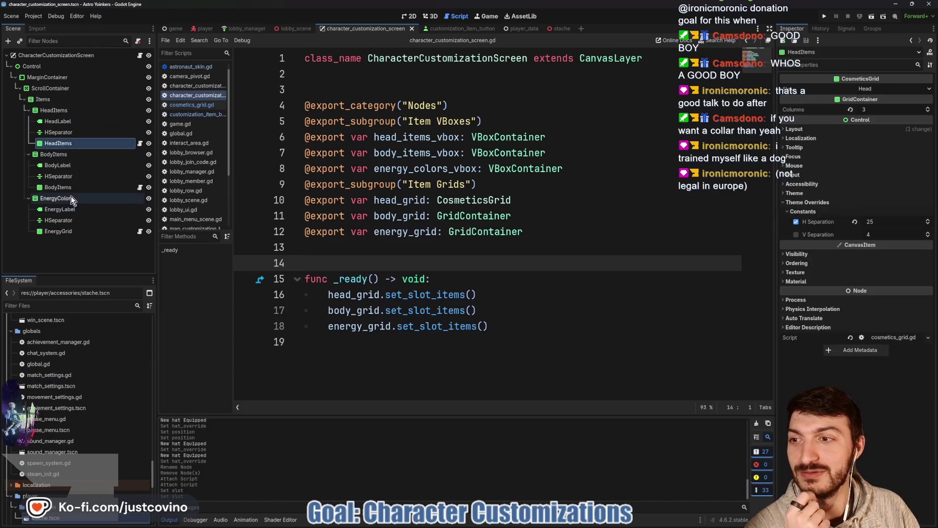
{"action": "left_click", "coordinate": [73, 231]}
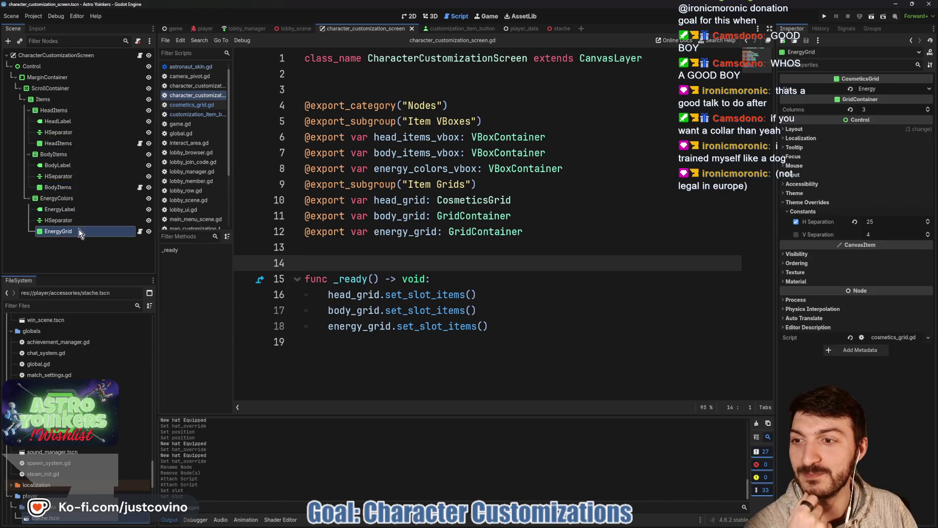
{"action": "left_click", "coordinate": [140, 144]}
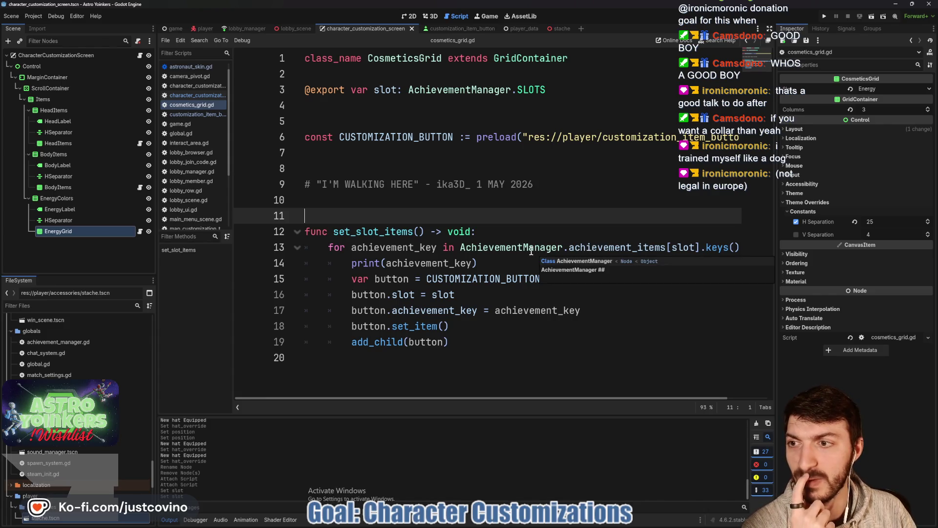
{"action": "left_click", "coordinate": [459, 30]}
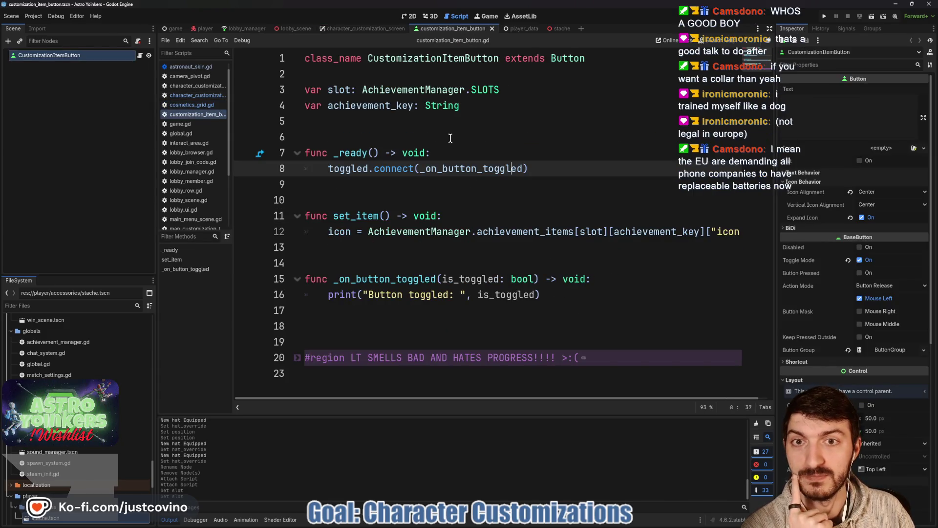
Step: Review the achievement_key variable and set_item function in customization_item_button.gd
{"action": "double_click", "coordinate": [391, 106]}
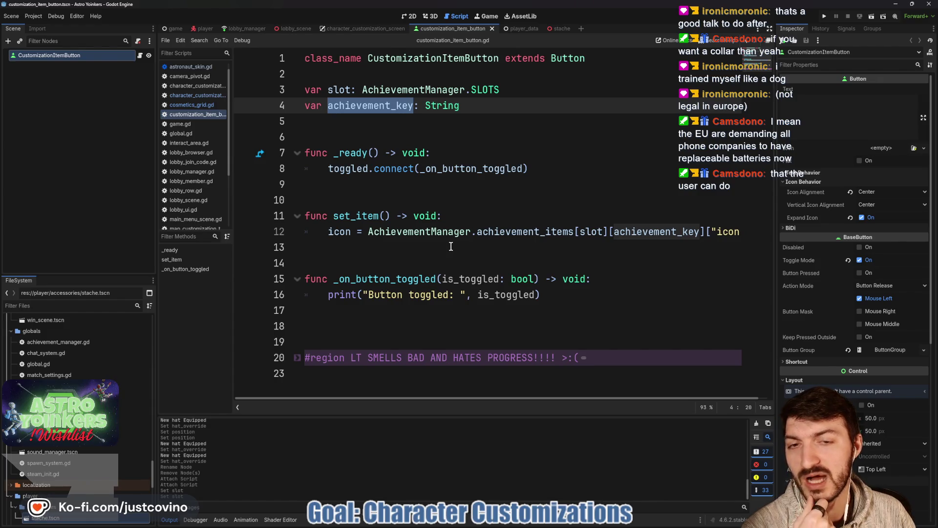
{"action": "left_click", "coordinate": [422, 198]}
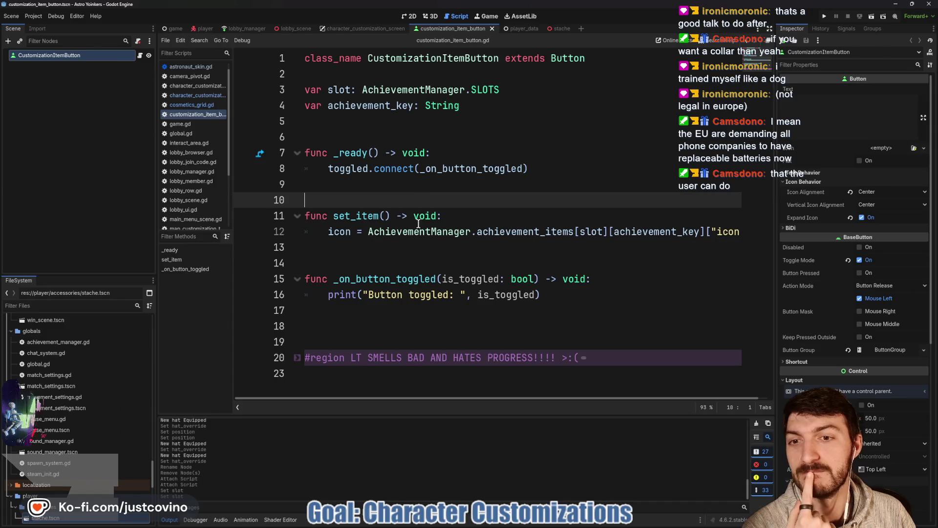
{"action": "left_click", "coordinate": [343, 247]}
{"action": "left_click", "coordinate": [396, 260]}
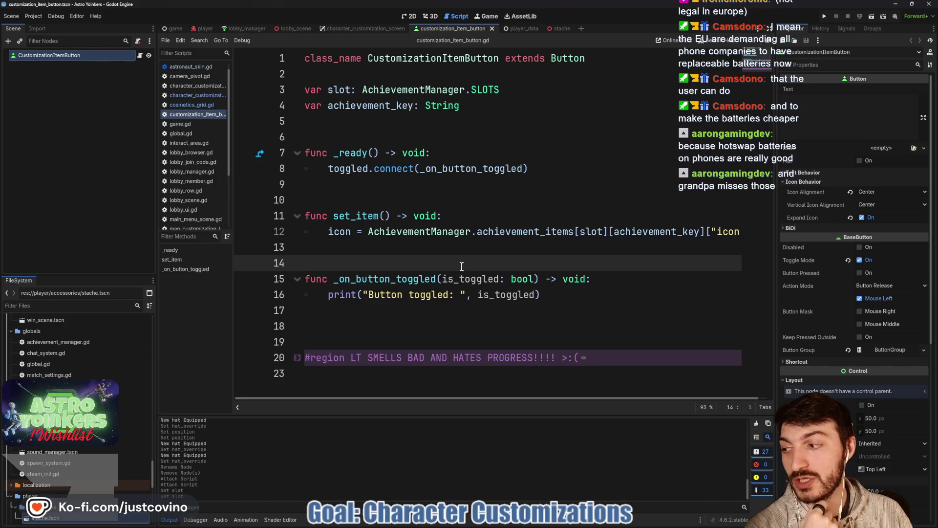
{"action": "left_click", "coordinate": [480, 248]}
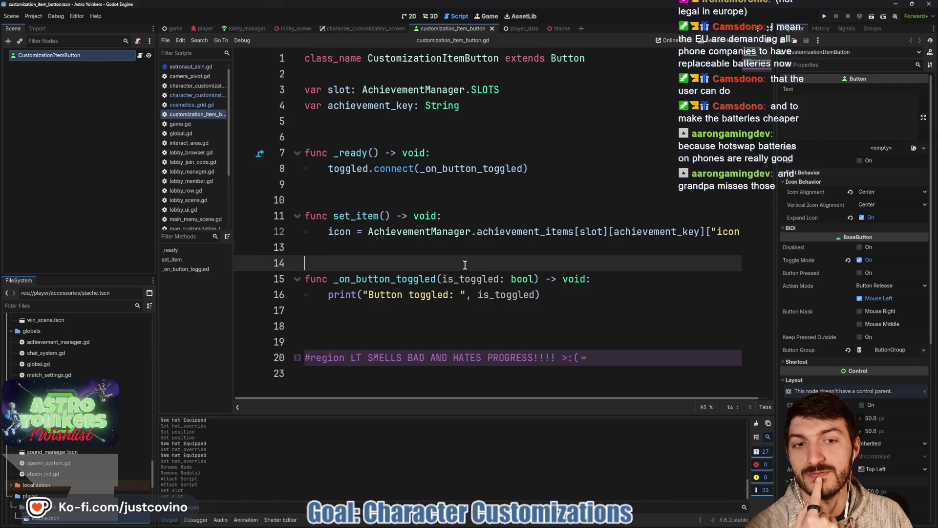
{"action": "left_click", "coordinate": [458, 264]}
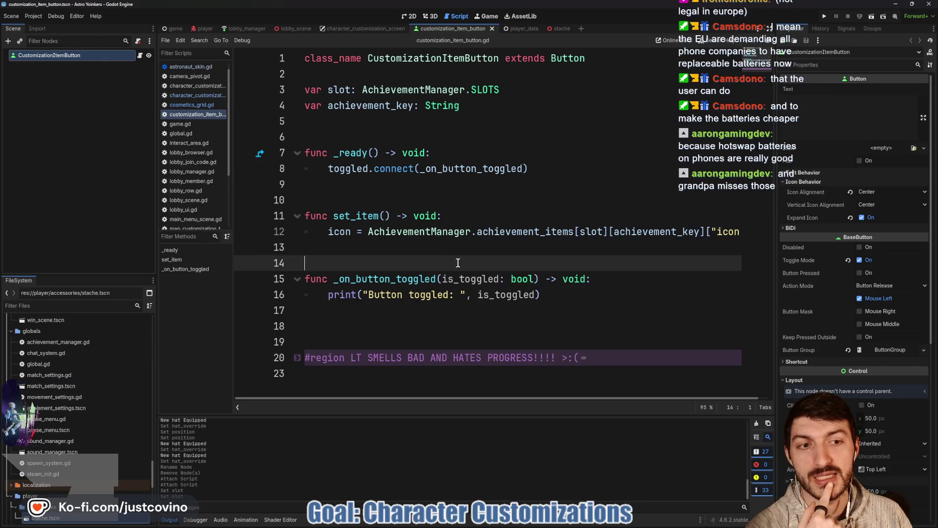
{"action": "scroll", "coordinate": [459, 265], "scroll_direction": "right", "scroll_amount": 1}
{"action": "scroll", "coordinate": [474, 268], "scroll_direction": "left", "scroll_amount": 1}
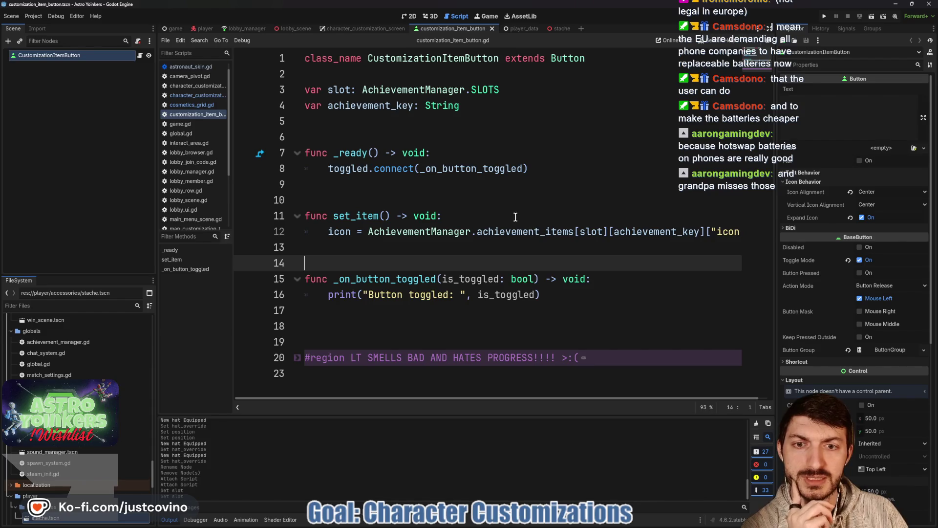
{"action": "left_click", "coordinate": [486, 217]}
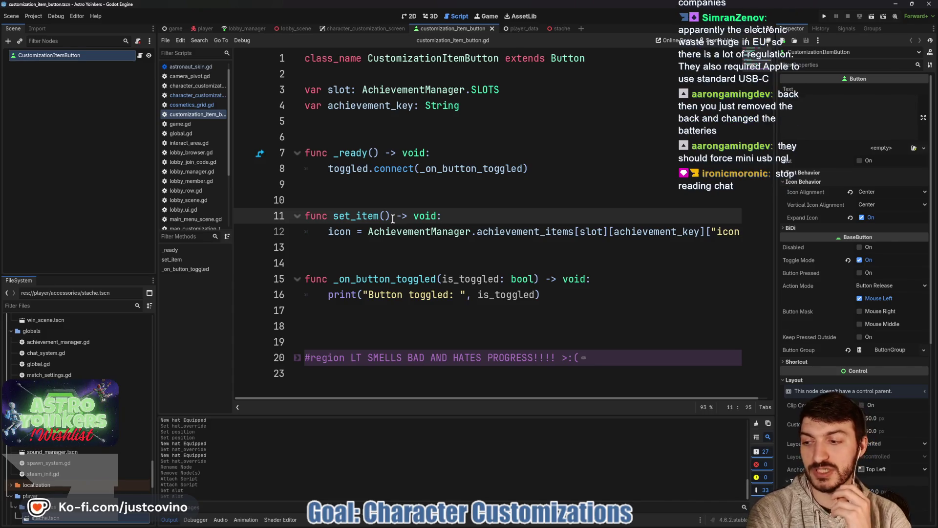
Step: Put the caret on the blank line inside set_item in customization_item_button.gd
{"action": "left_click", "coordinate": [454, 252]}
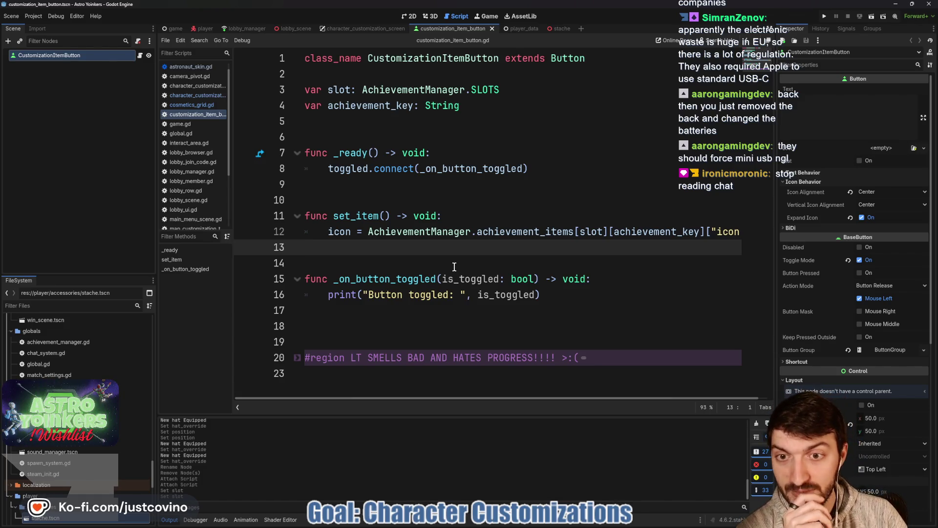
{"action": "scroll", "coordinate": [477, 253], "scroll_direction": "right", "scroll_amount": 1}
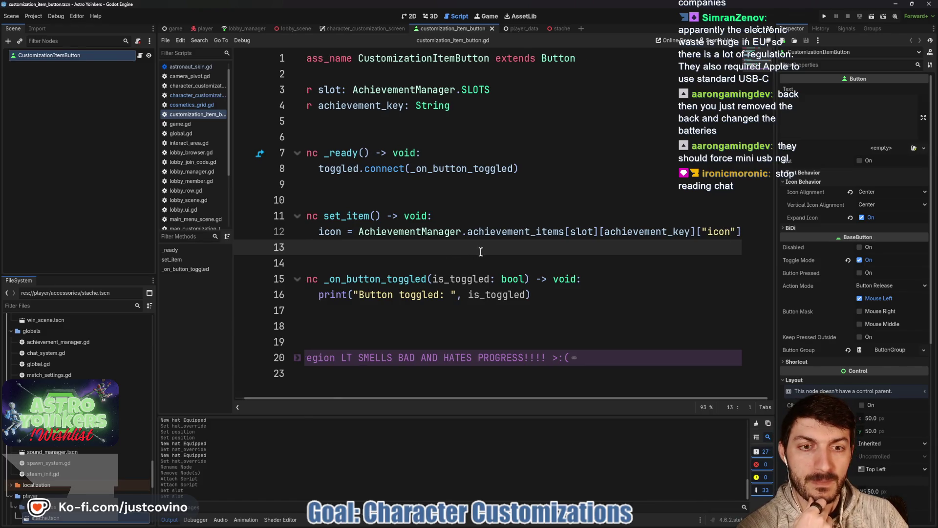
{"action": "scroll", "coordinate": [671, 231], "scroll_direction": "left", "scroll_amount": 1}
{"action": "double_click", "coordinate": [672, 231]}
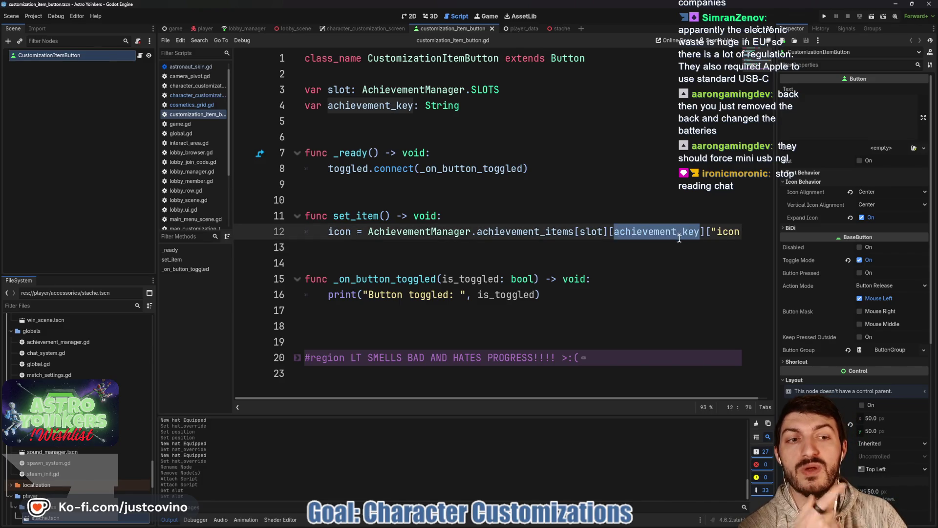
{"action": "scroll", "coordinate": [719, 244], "scroll_direction": "right", "scroll_amount": 1}
{"action": "double_click", "coordinate": [716, 231]}
{"action": "scroll", "coordinate": [711, 239], "scroll_direction": "left", "scroll_amount": 1}
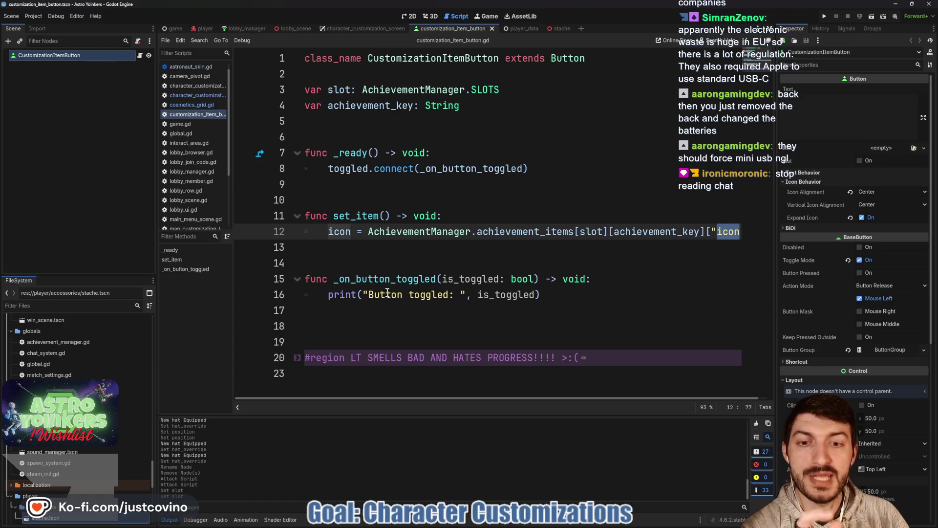
{"action": "left_click", "coordinate": [438, 295]}
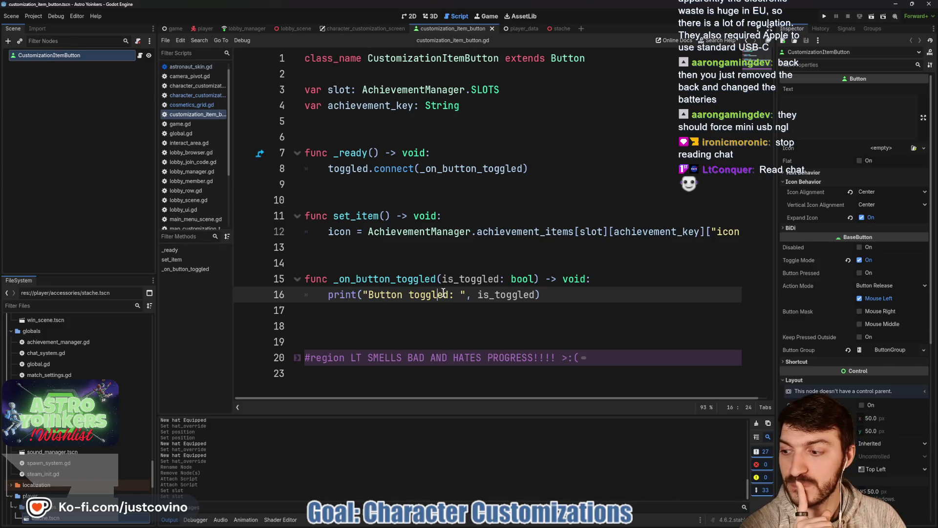
{"action": "left_click_drag", "start_coordinate": [586, 295], "coordinate": [329, 295]}
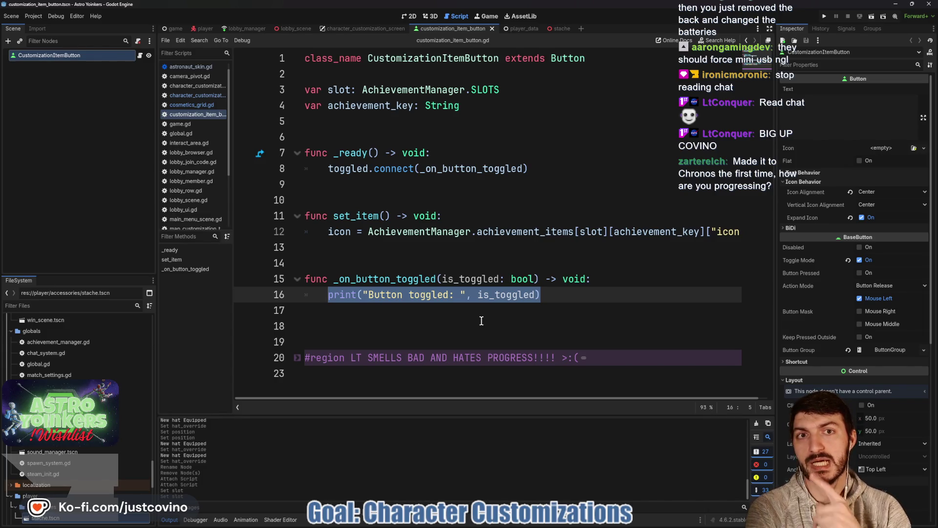
{"action": "left_click", "coordinate": [203, 28]}
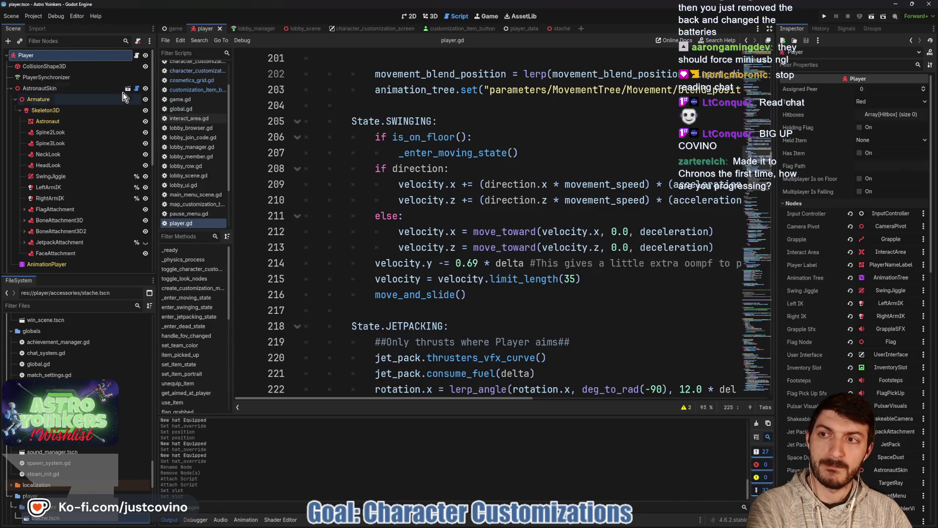
Step: Look through the AstronautSkin node's astronaut_skin.gd, then switch to player.gd
{"action": "left_click", "coordinate": [137, 88]}
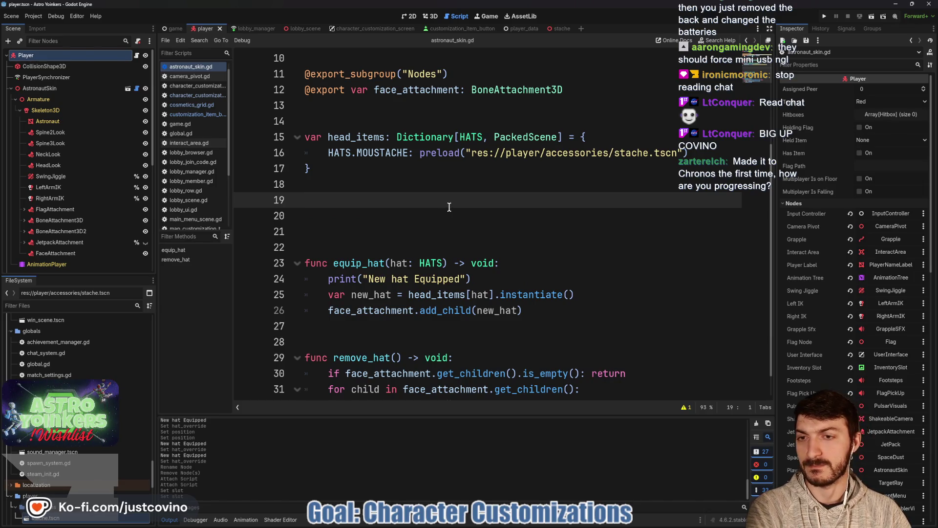
{"action": "scroll", "coordinate": [449, 208], "scroll_direction": "down", "scroll_amount": 1}
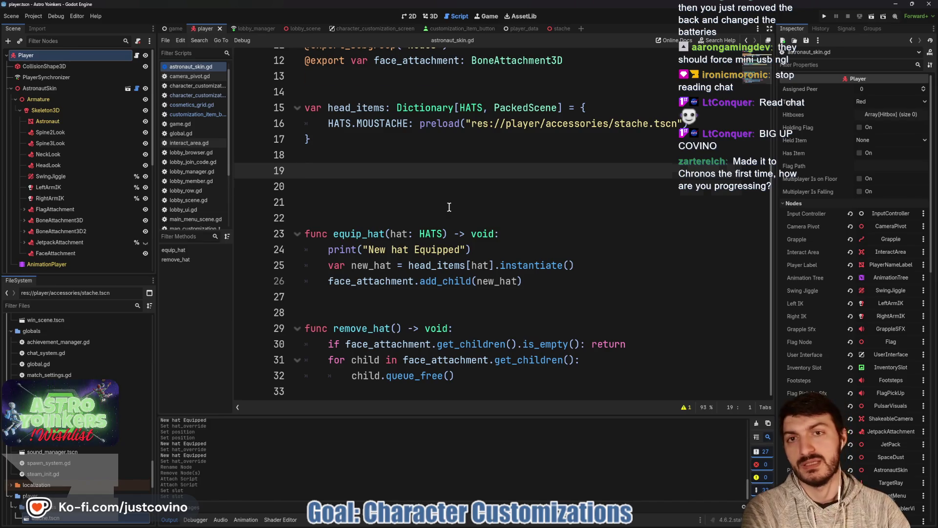
{"action": "scroll", "coordinate": [449, 208], "scroll_direction": "up", "scroll_amount": 4}
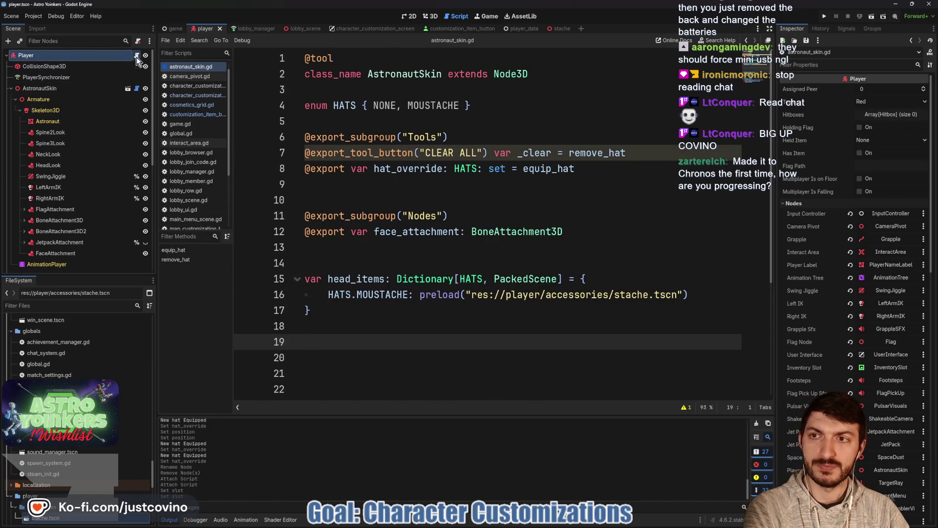
{"action": "left_click", "coordinate": [137, 56]}
{"action": "scroll", "coordinate": [391, 211], "scroll_direction": "up", "scroll_amount": 20}
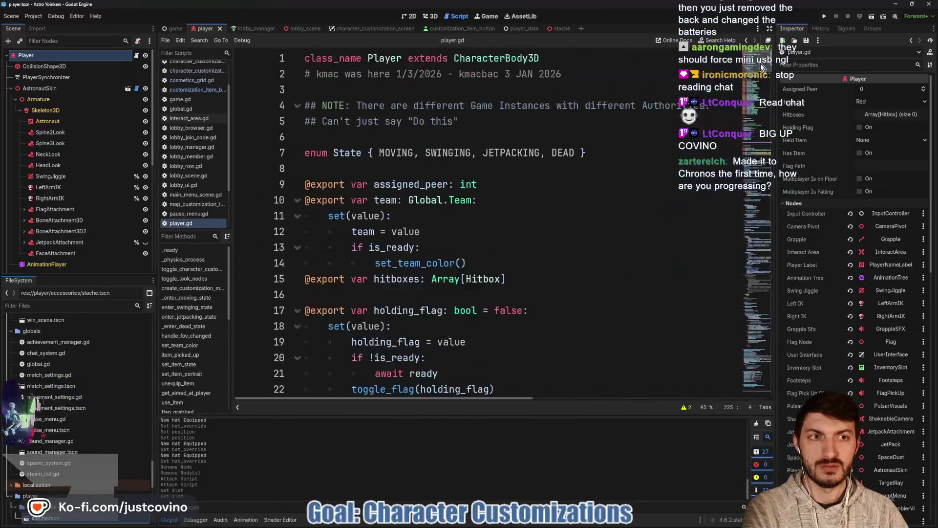
Step: Delete the animation_player export line from player.gd
{"action": "scroll", "coordinate": [509, 274], "scroll_direction": "down", "scroll_amount": 9}
{"action": "left_click_drag", "start_coordinate": [568, 200], "coordinate": [263, 205]}
{"action": "key", "text": "BackSpace"}
{"action": "key", "text": "BackSpace"}
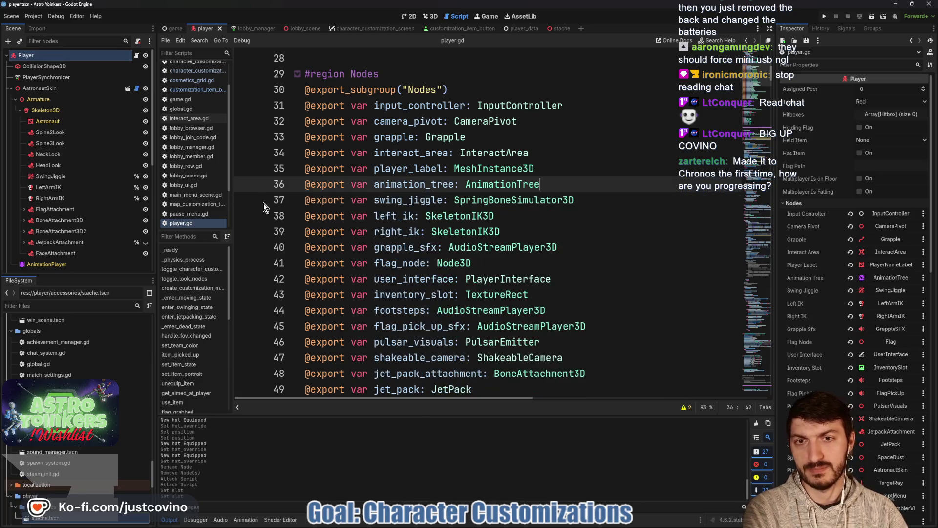
Step: Add an exported astronaut_skin: AstronautSkin on line 61 and save player.gd
{"action": "scroll", "coordinate": [405, 132], "scroll_direction": "down", "scroll_amount": 2}
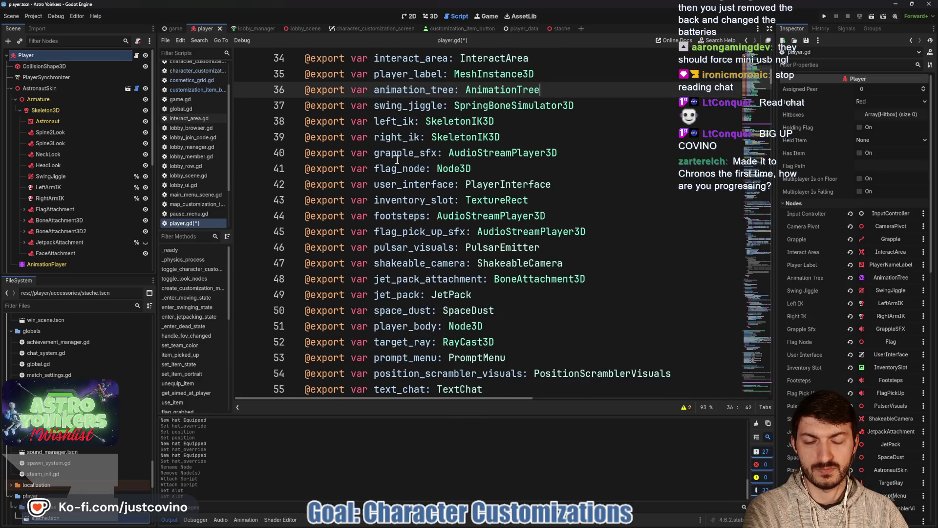
{"action": "scroll", "coordinate": [398, 162], "scroll_direction": "down", "scroll_amount": 2}
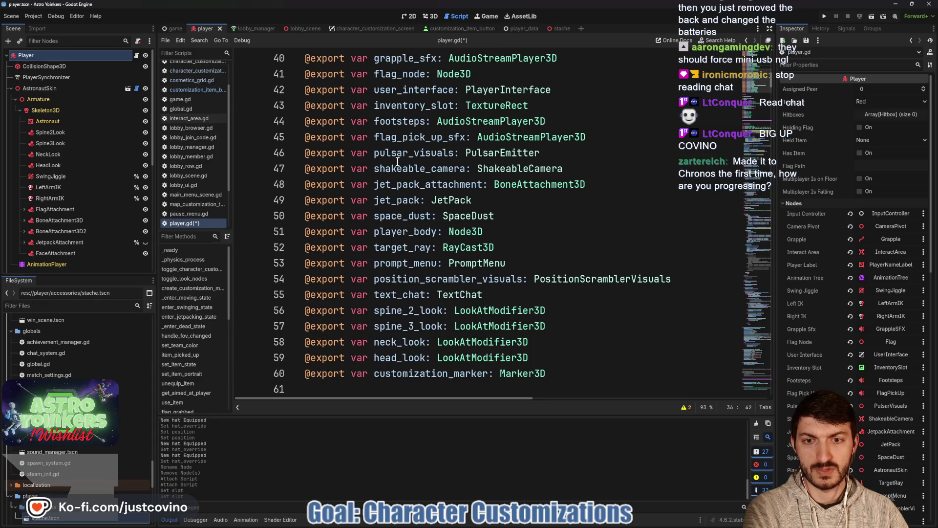
{"action": "scroll", "coordinate": [398, 161], "scroll_direction": "down", "scroll_amount": 2}
{"action": "left_click", "coordinate": [334, 295]}
{"action": "mouse_move", "coordinate": [49, 93]}
{"action": "left_mouse_down"}
{"action": "mouse_move", "coordinate": [293, 247]}
{"action": "mouse_move", "coordinate": [337, 295]}
{"action": "left_mouse_up"}
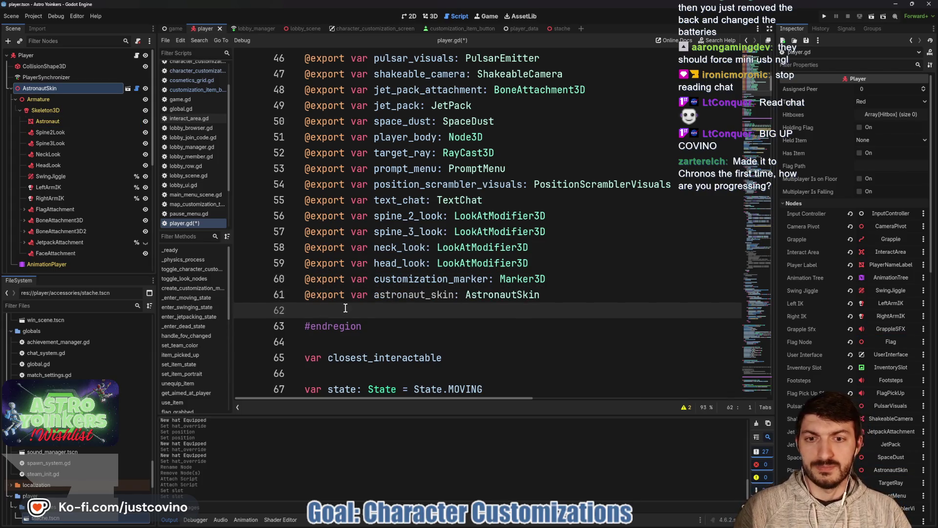
{"action": "key", "text": "ctrl+s"}
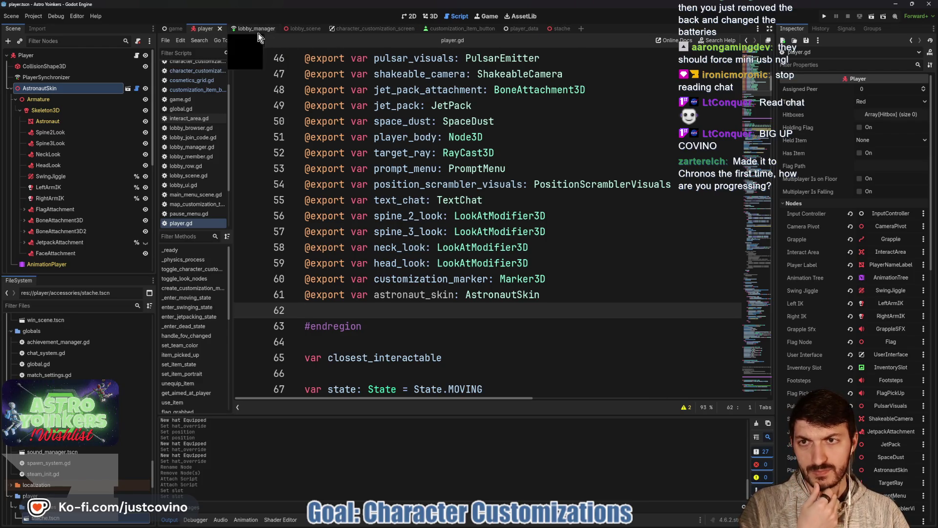
Step: View the AstronautSkin script, then return to customization_item_button.gd at the end of line 15
{"action": "left_click", "coordinate": [137, 89]}
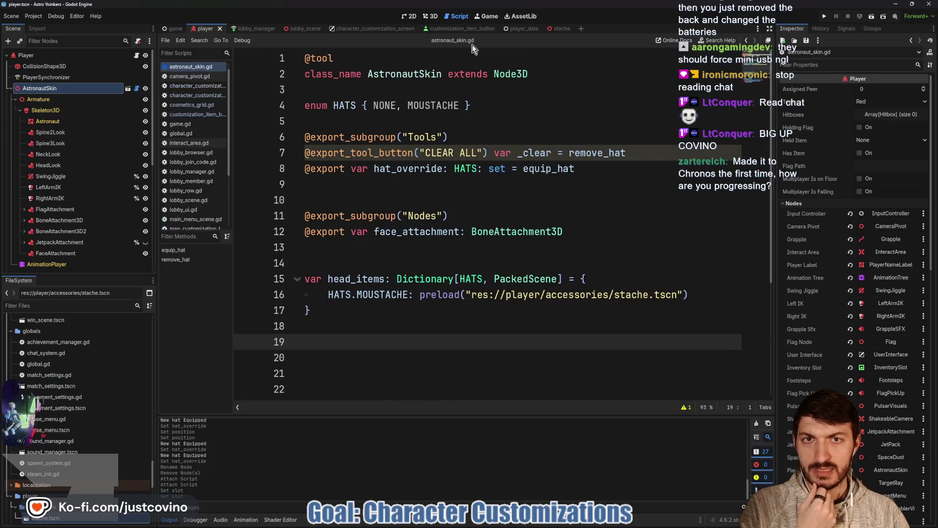
{"action": "left_click", "coordinate": [452, 28]}
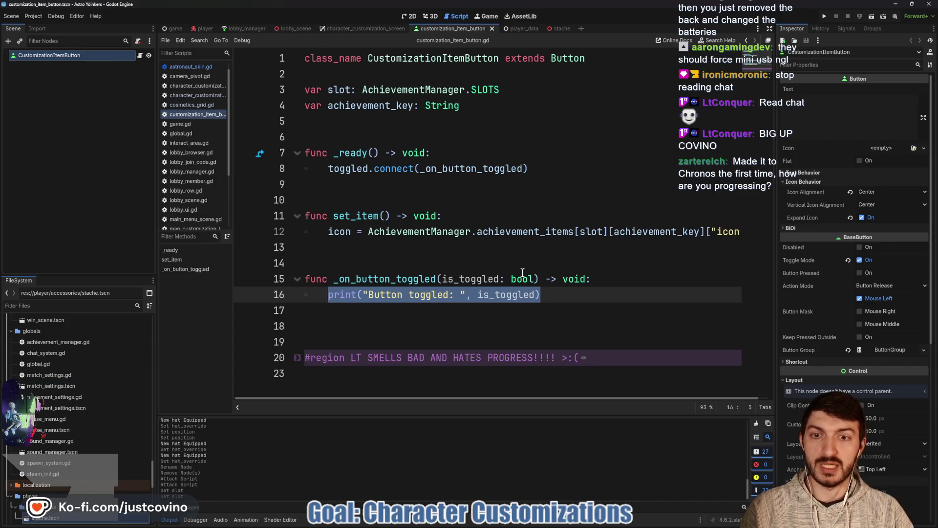
{"action": "left_click", "coordinate": [609, 278]}
Step: Insert the comment #PlayerManager.handle_cosmetic_change.rpc() as the first line of _on_button_toggled
{"action": "key", "text": "Return"}
{"action": "type", "text": "#P"}
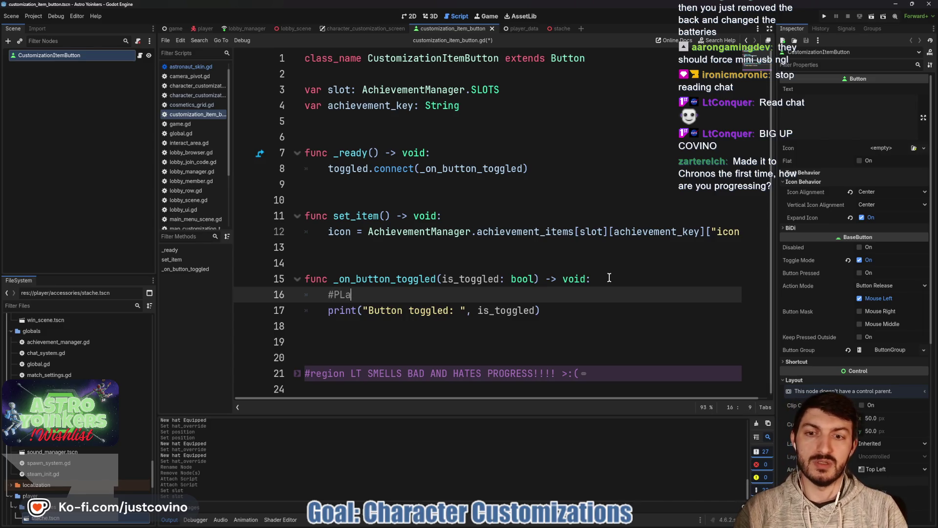
{"action": "type", "text": "layerManager."}
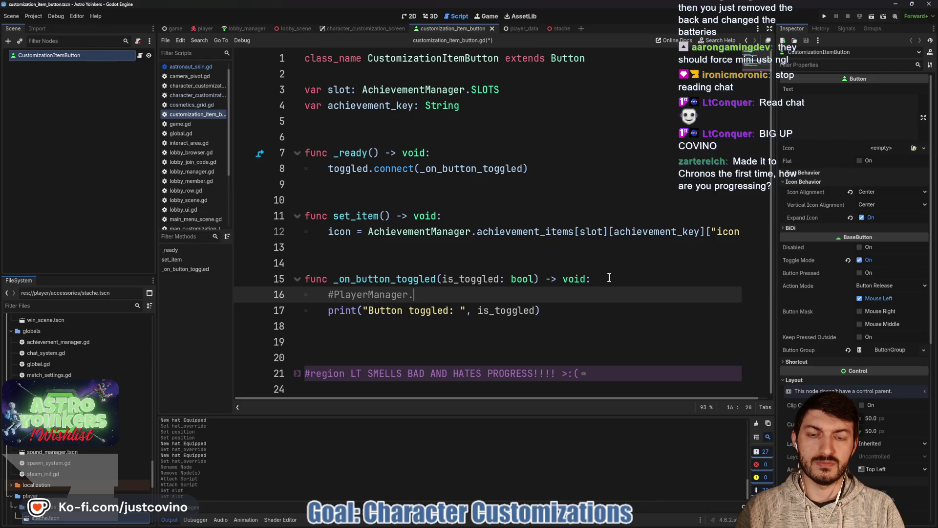
{"action": "type", "text": "handle_"}
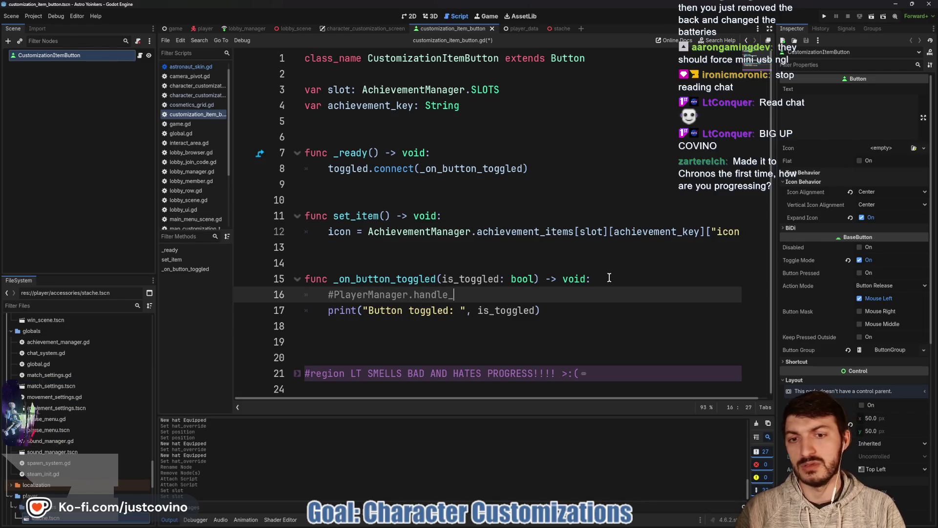
{"action": "type", "text": "costmeticosmetic_c"}
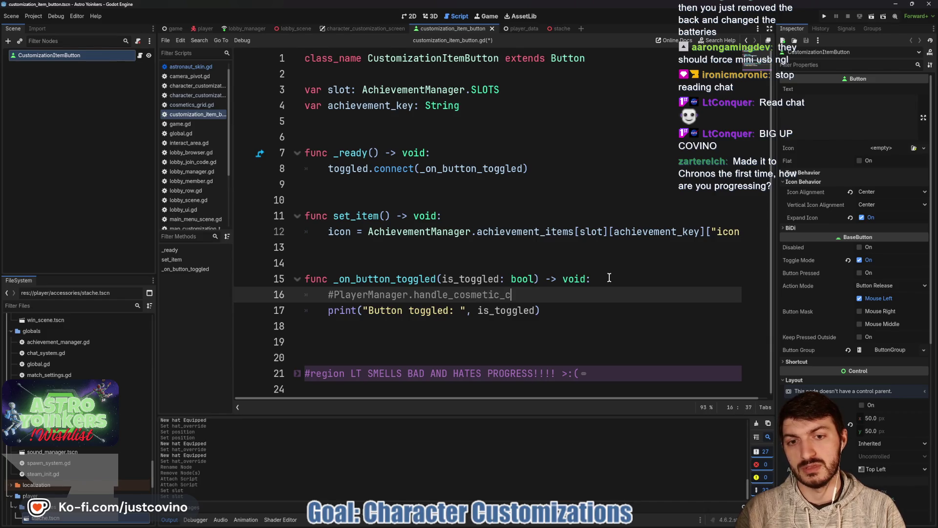
{"action": "type", "text": "hange.rpc()"}
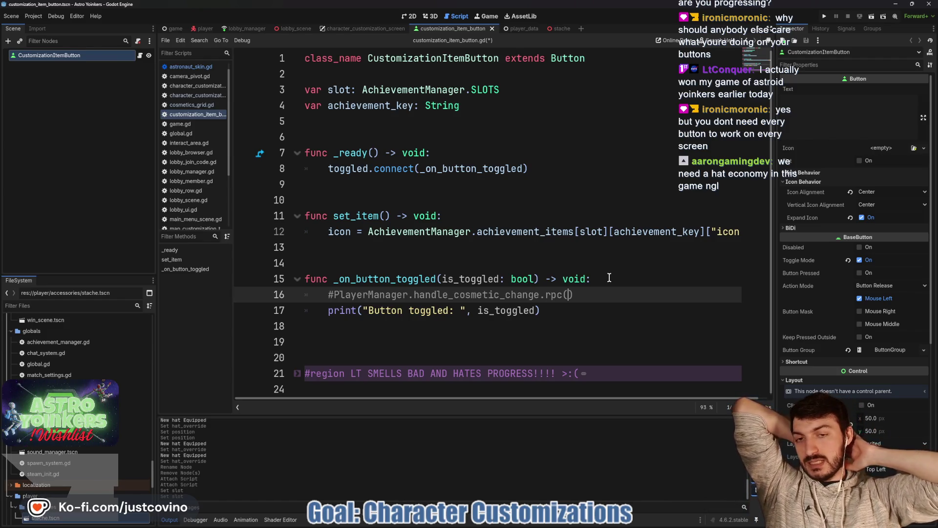
{"action": "left_click", "coordinate": [204, 28]}
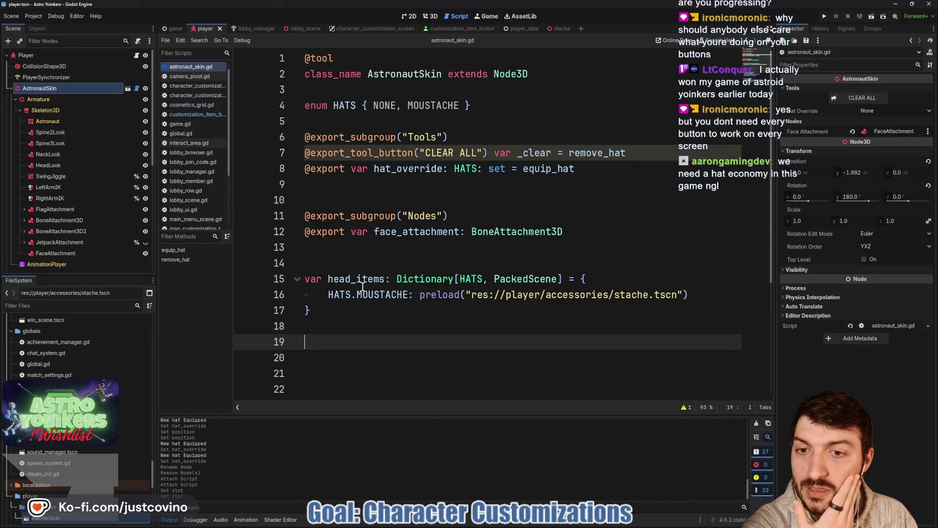
{"action": "scroll", "coordinate": [362, 287], "scroll_direction": "down", "scroll_amount": 4}
{"action": "left_click", "coordinate": [359, 234]}
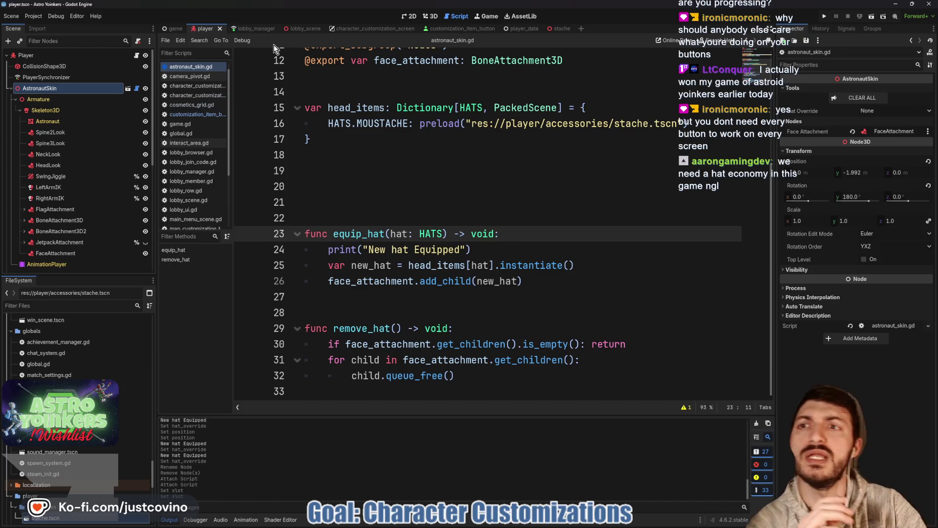
{"action": "left_click", "coordinate": [454, 28]}
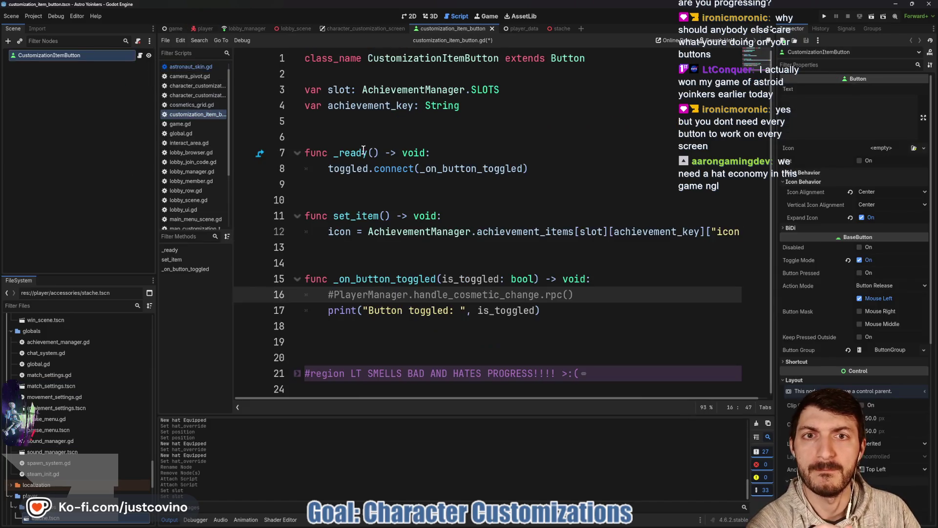
Step: Select the icon assignment in set_item and jump to the AchievementManager definition
{"action": "double_click", "coordinate": [384, 278]}
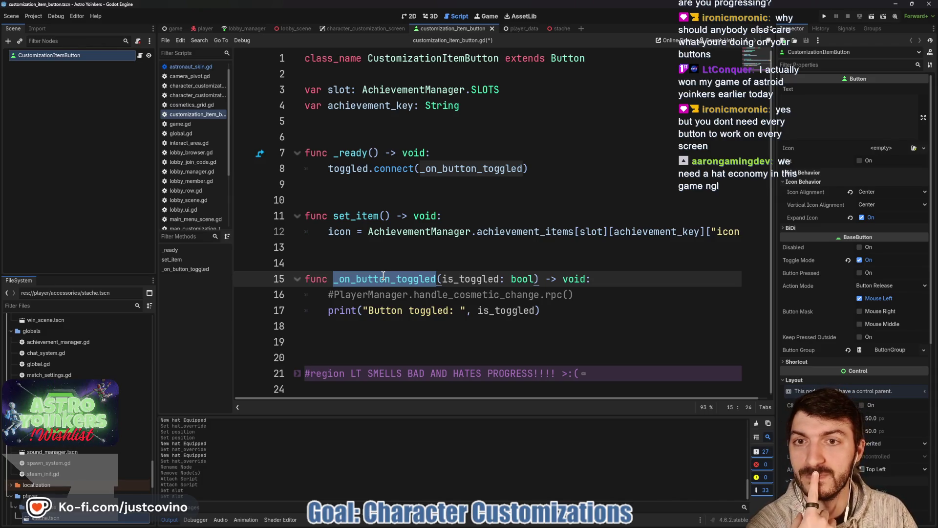
{"action": "left_click", "coordinate": [391, 231]}
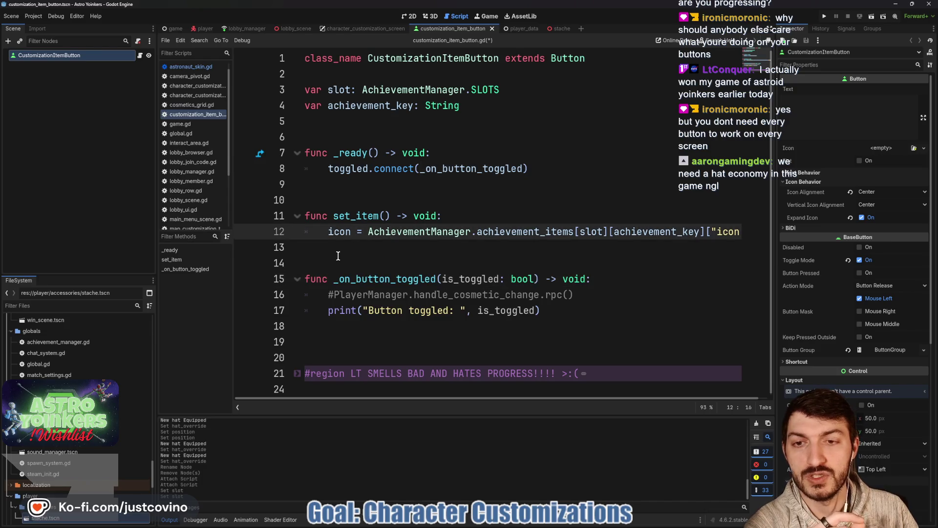
{"action": "left_click_drag", "start_coordinate": [323, 233], "coordinate": [748, 232]}
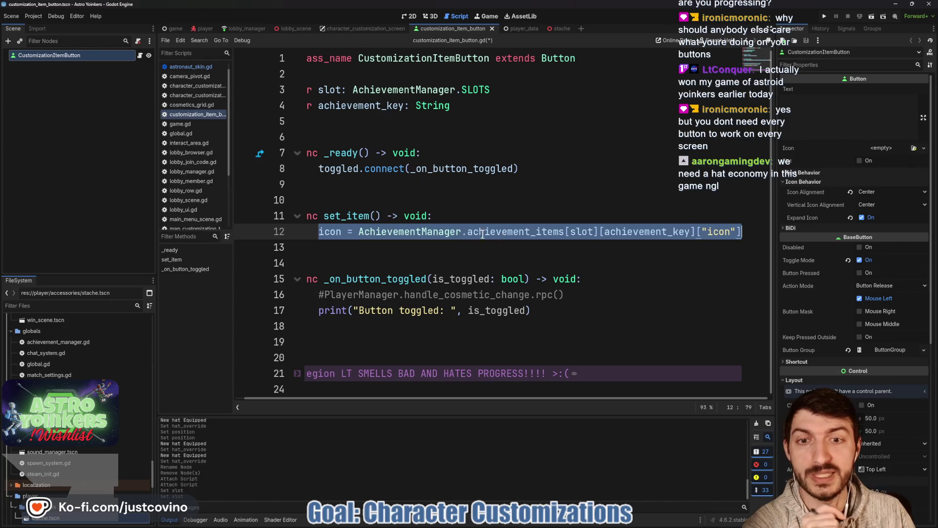
{"action": "left_click", "coordinate": [391, 232], "text": "ctrl"}
Step: Inspect achievement_items and its HEAD slot's TEST_ACHIEVEMENT entry, then bring up player.gd
{"action": "scroll", "coordinate": [390, 237], "scroll_direction": "down", "scroll_amount": 5}
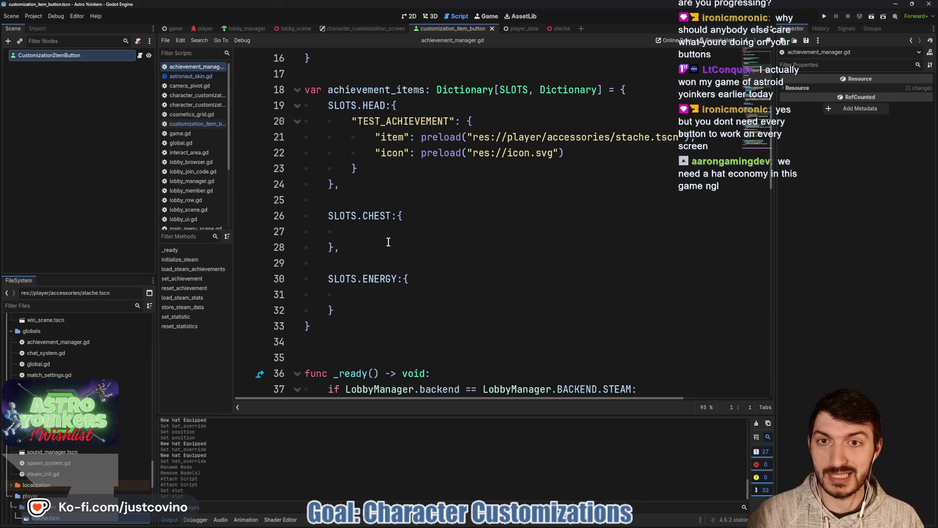
{"action": "scroll", "coordinate": [388, 242], "scroll_direction": "up", "scroll_amount": 3}
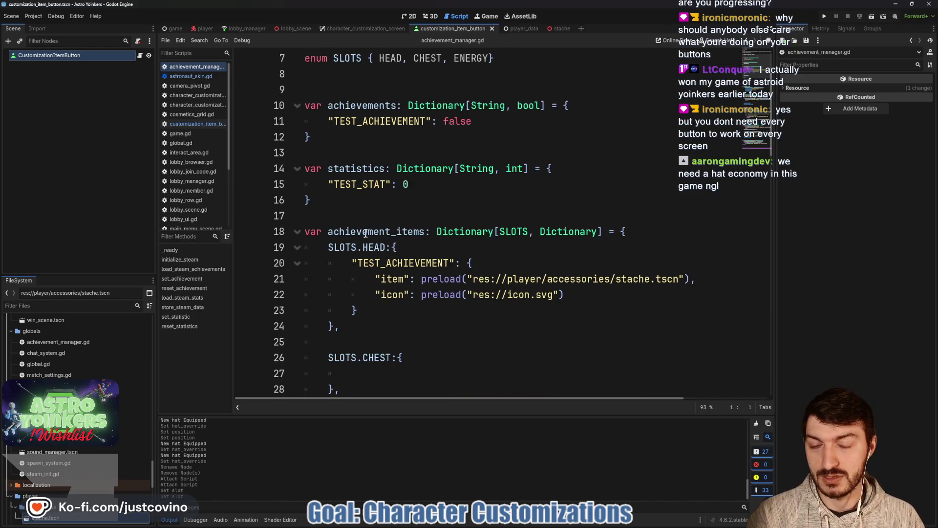
{"action": "left_click_drag", "start_coordinate": [329, 232], "coordinate": [425, 233]}
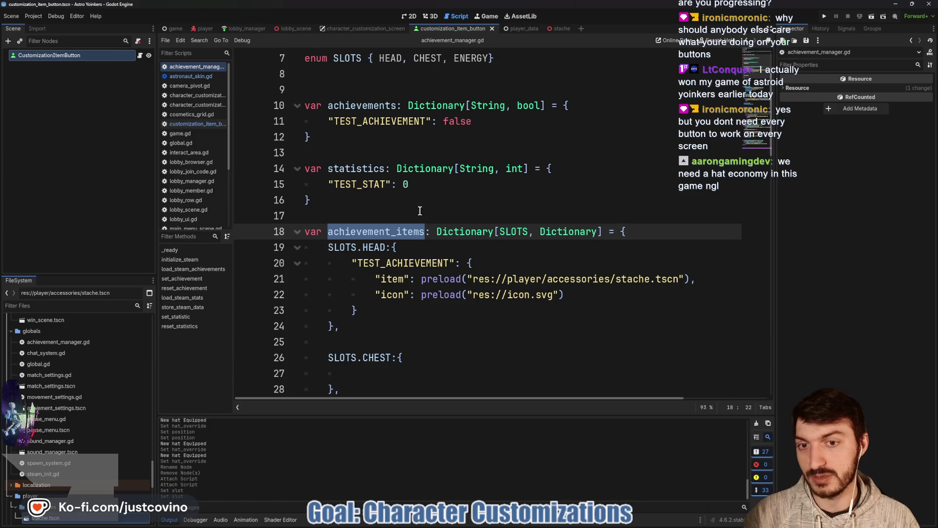
{"action": "mouse_move", "coordinate": [330, 249]}
{"action": "left_mouse_down"}
{"action": "mouse_move", "coordinate": [390, 251]}
{"action": "mouse_move", "coordinate": [354, 264]}
{"action": "mouse_move", "coordinate": [456, 264]}
{"action": "left_mouse_up"}
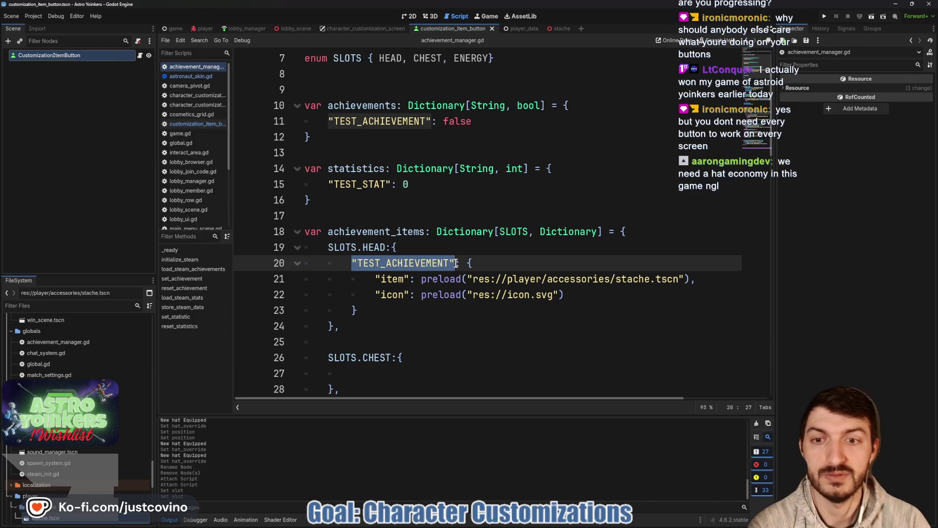
{"action": "left_click", "coordinate": [207, 30]}
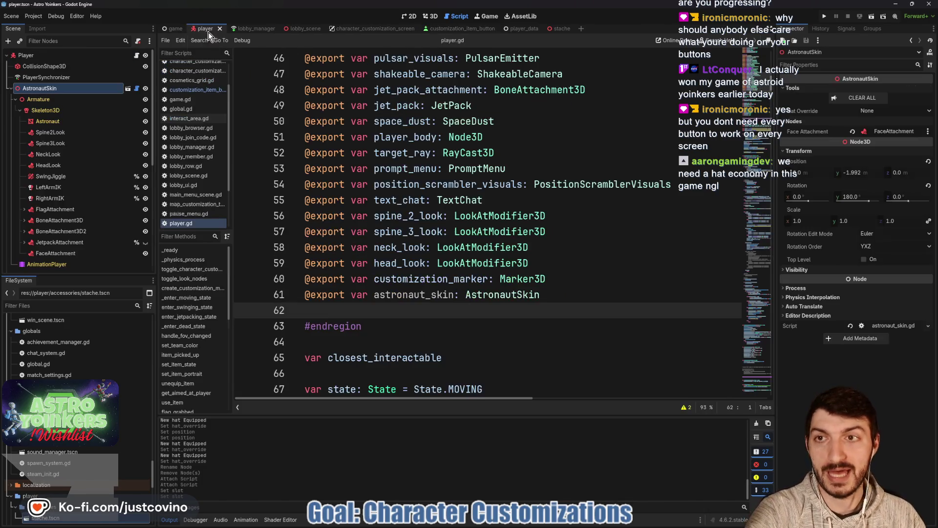
Step: Open astronaut_skin.gd from the AstronautSkin node and scroll to its HATS enum
{"action": "scroll", "coordinate": [432, 178], "scroll_direction": "up", "scroll_amount": 10}
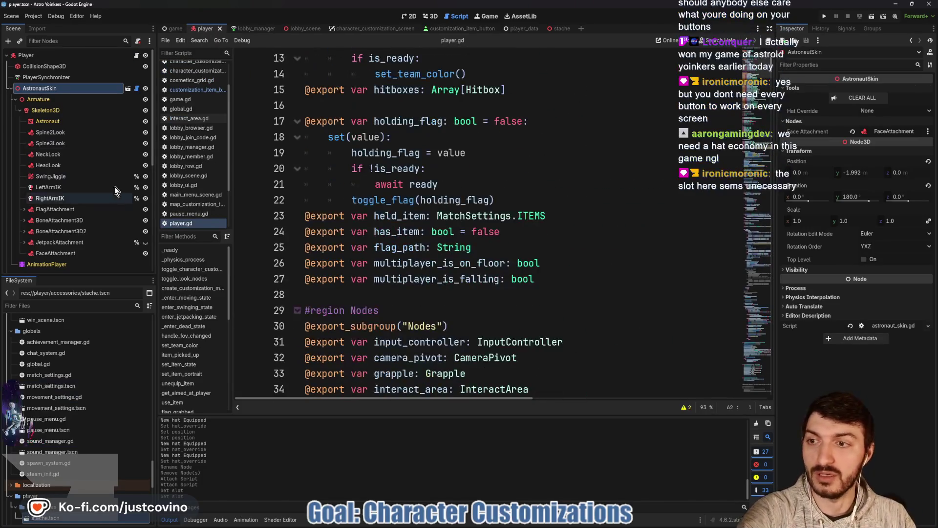
{"action": "left_click", "coordinate": [137, 89]}
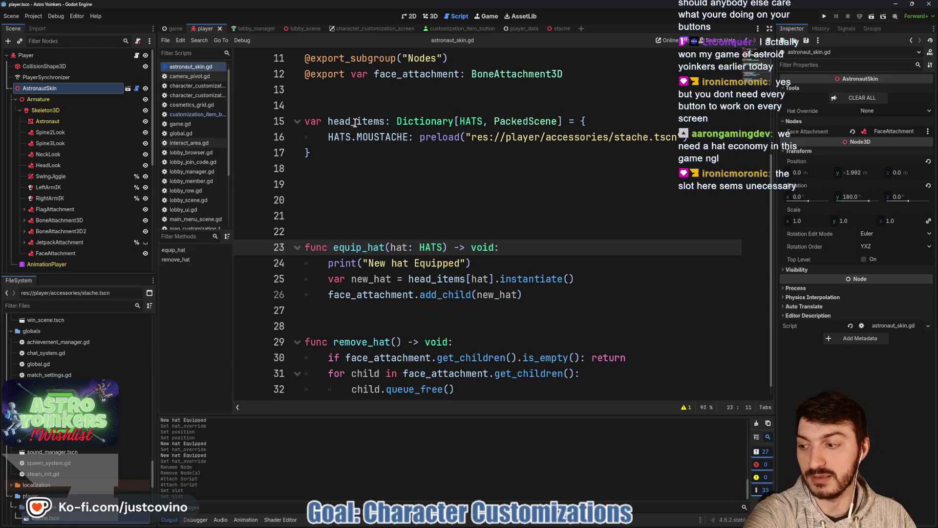
{"action": "scroll", "coordinate": [393, 129], "scroll_direction": "up", "scroll_amount": 4}
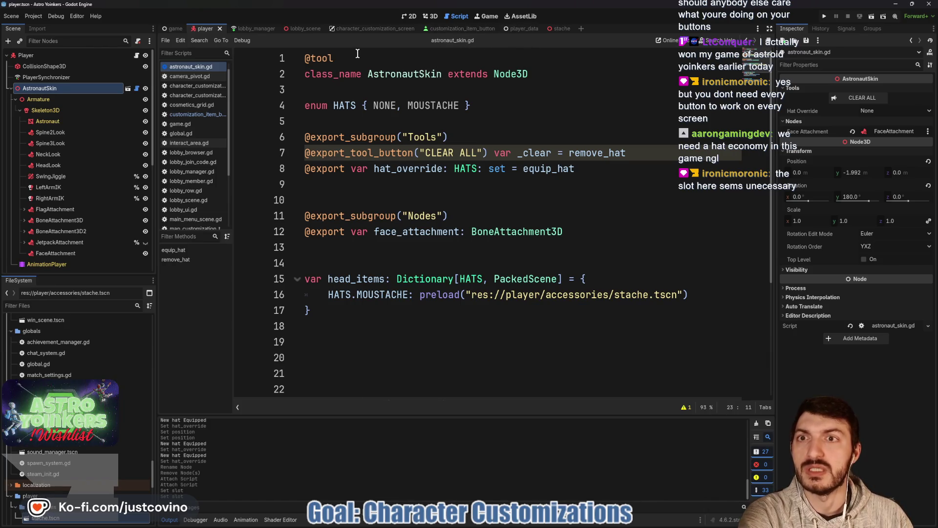
{"action": "scroll", "coordinate": [207, 93], "scroll_direction": "up", "scroll_amount": 1}
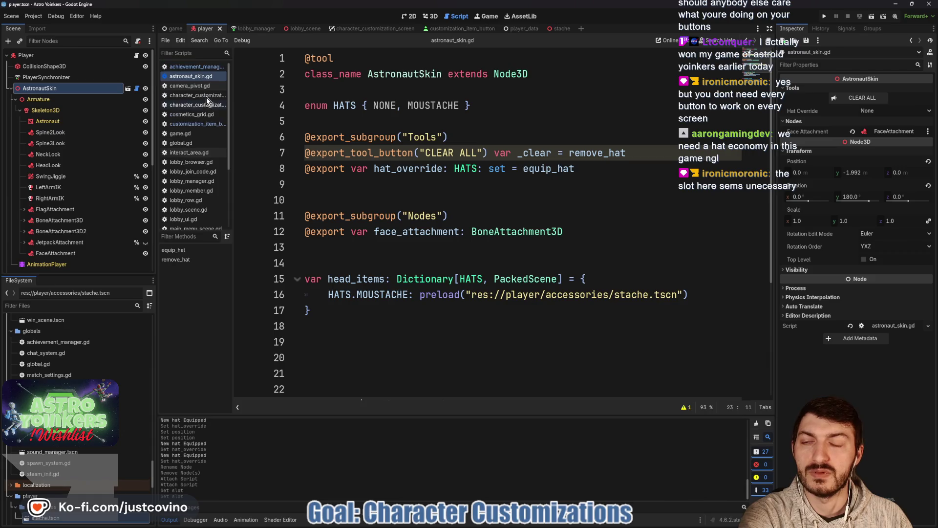
{"action": "left_click", "coordinate": [193, 67]}
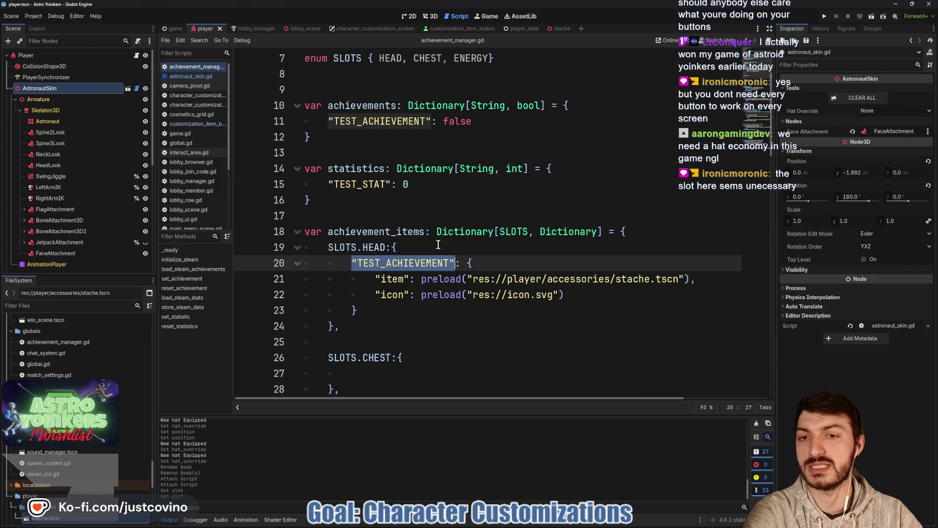
{"action": "scroll", "coordinate": [438, 244], "scroll_direction": "down", "scroll_amount": 2}
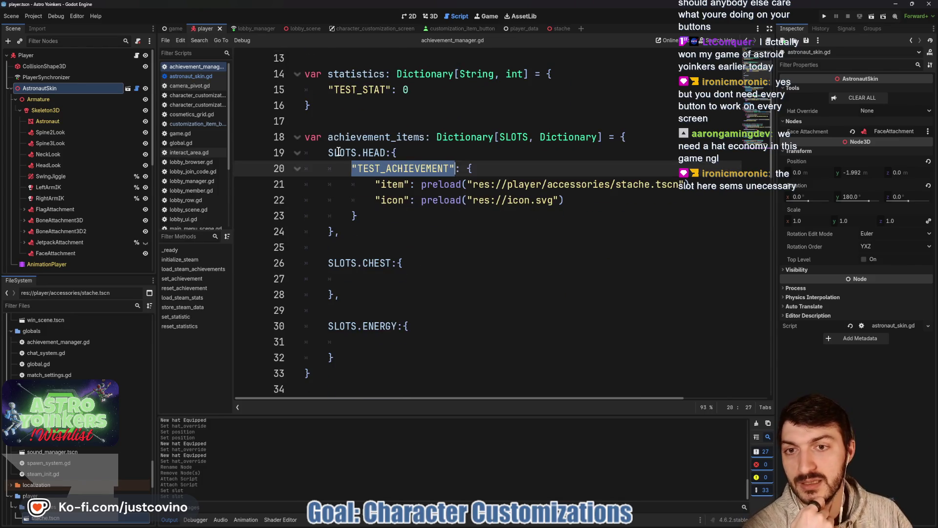
{"action": "left_click", "coordinate": [376, 263]}
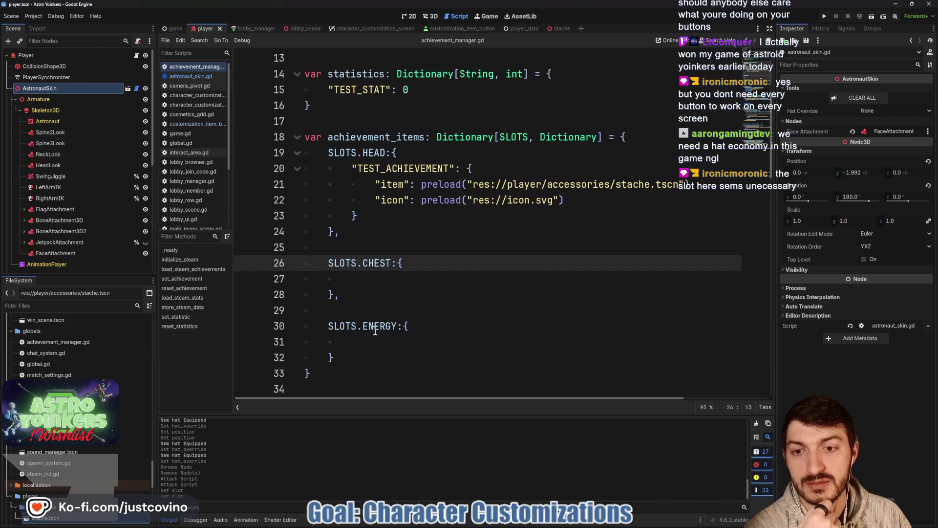
{"action": "left_click", "coordinate": [375, 332]}
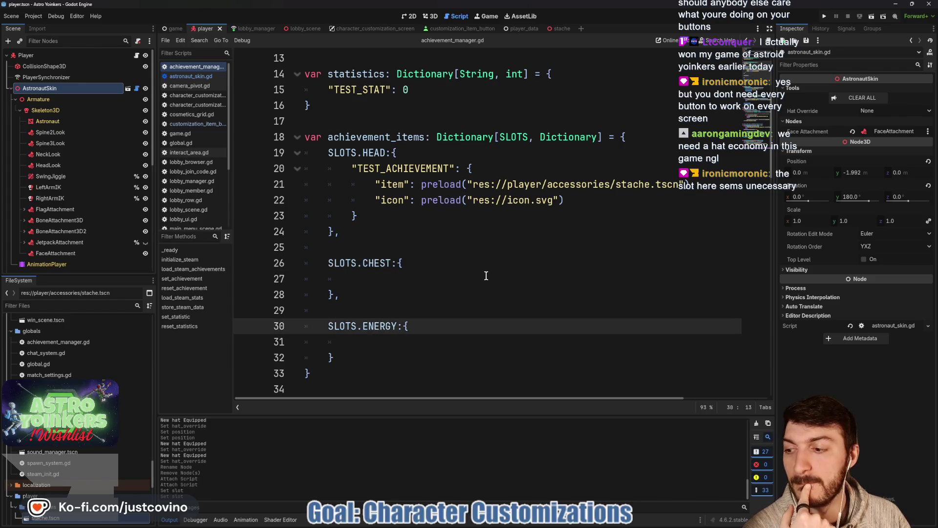
{"action": "scroll", "coordinate": [486, 276], "scroll_direction": "up", "scroll_amount": 4}
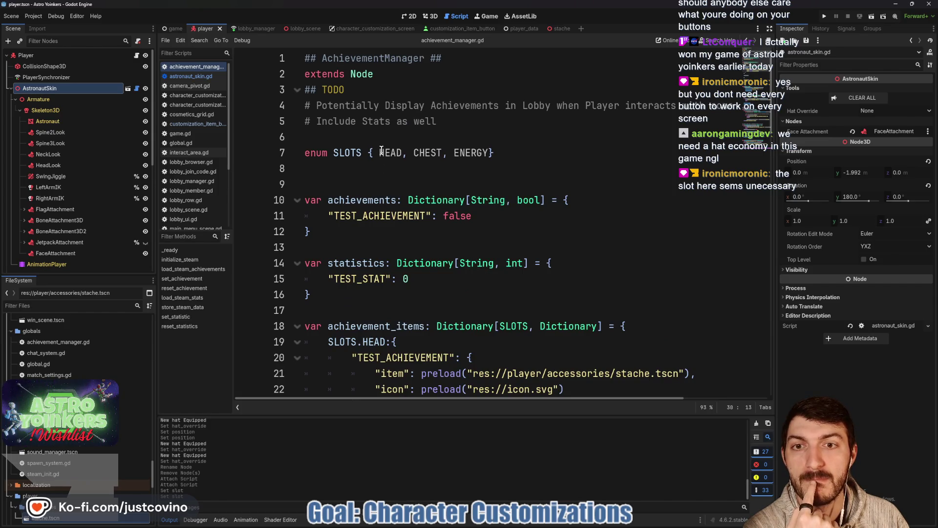
{"action": "scroll", "coordinate": [438, 230], "scroll_direction": "down", "scroll_amount": 2}
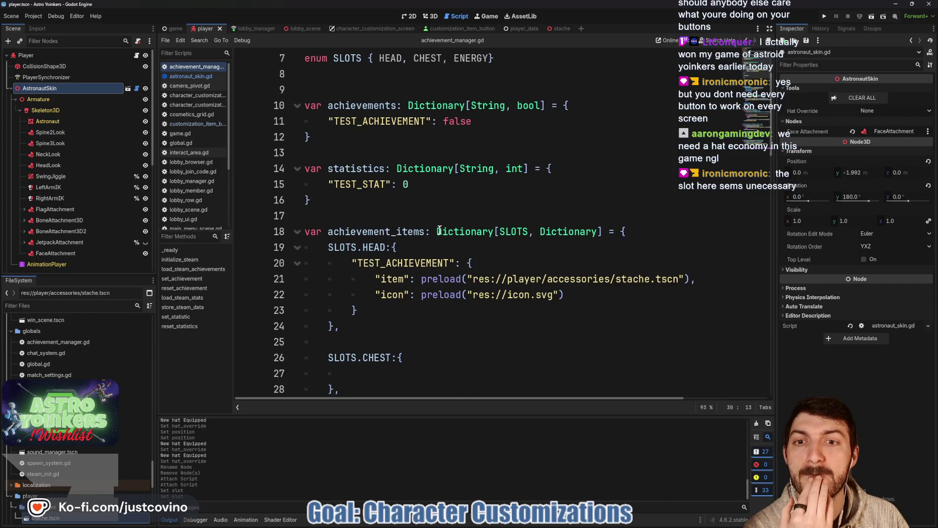
{"action": "mouse_move", "coordinate": [439, 230]}
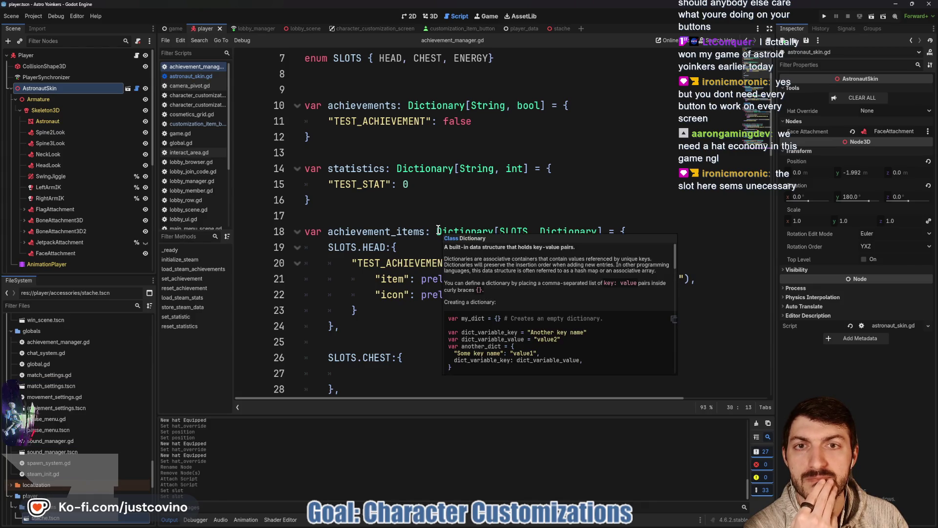
{"action": "scroll", "coordinate": [435, 228], "scroll_direction": "up", "scroll_amount": 1}
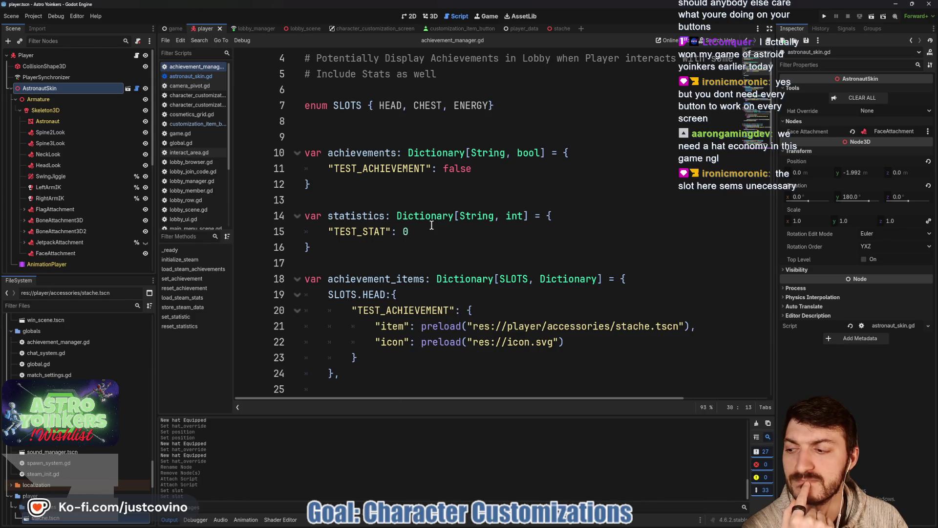
{"action": "scroll", "coordinate": [431, 225], "scroll_direction": "down", "scroll_amount": 4}
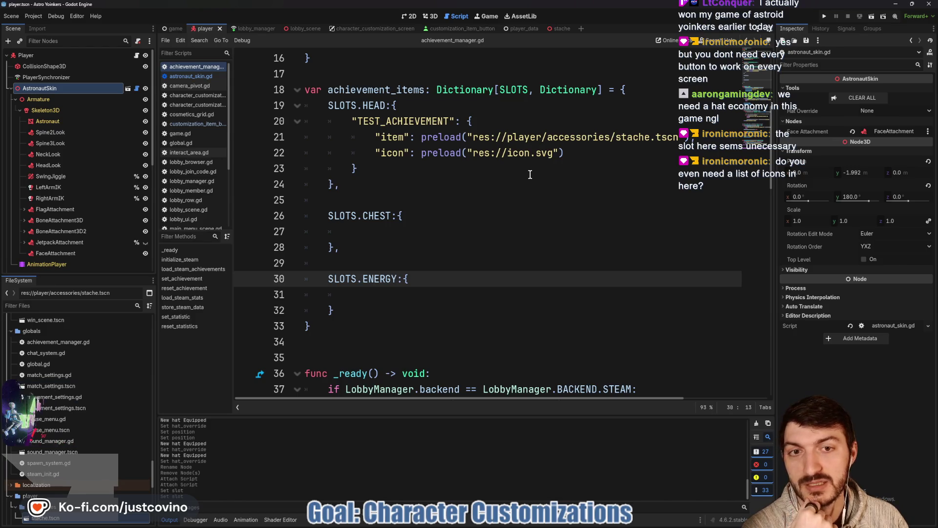
{"action": "scroll", "coordinate": [532, 184], "scroll_direction": "down", "scroll_amount": 2}
{"action": "scroll", "coordinate": [531, 184], "scroll_direction": "up", "scroll_amount": 2}
{"action": "scroll", "coordinate": [531, 184], "scroll_direction": "down", "scroll_amount": 3}
{"action": "scroll", "coordinate": [531, 185], "scroll_direction": "up", "scroll_amount": 3}
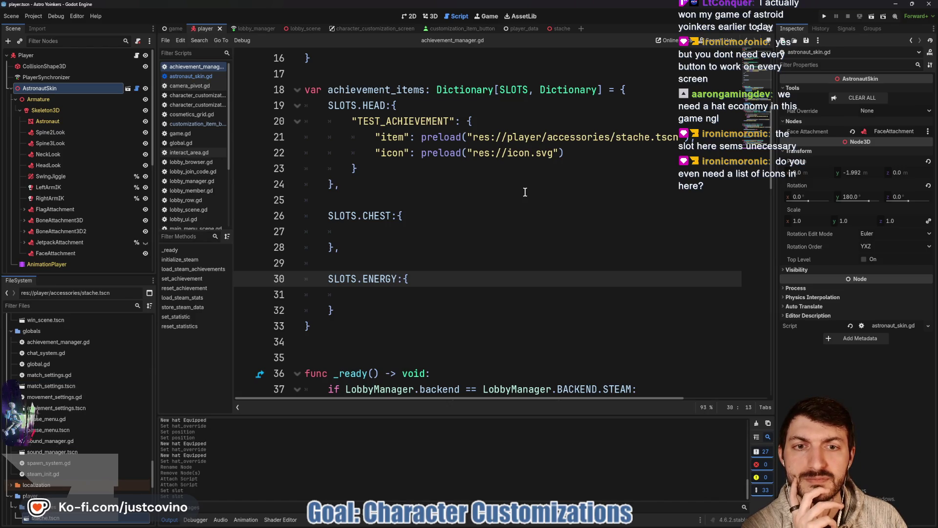
{"action": "scroll", "coordinate": [524, 193], "scroll_direction": "up", "scroll_amount": 5}
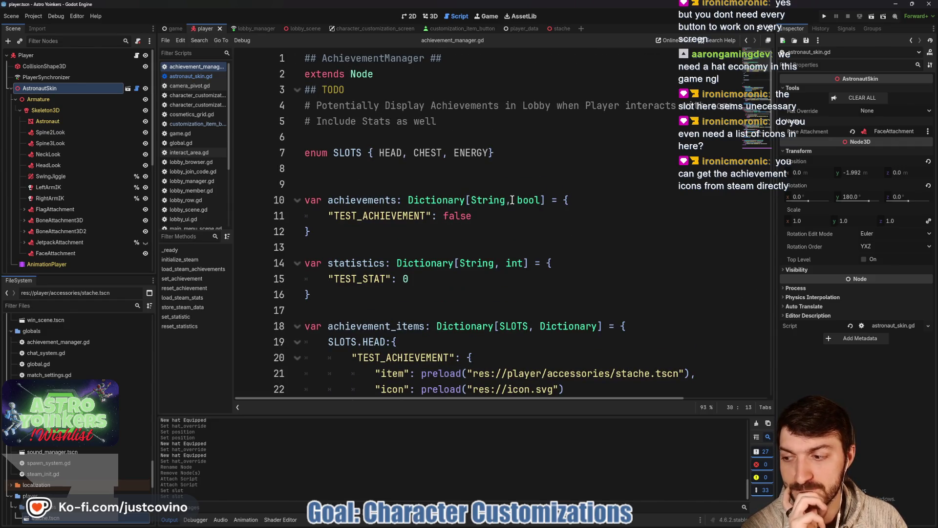
{"action": "scroll", "coordinate": [512, 200], "scroll_direction": "down", "scroll_amount": 3}
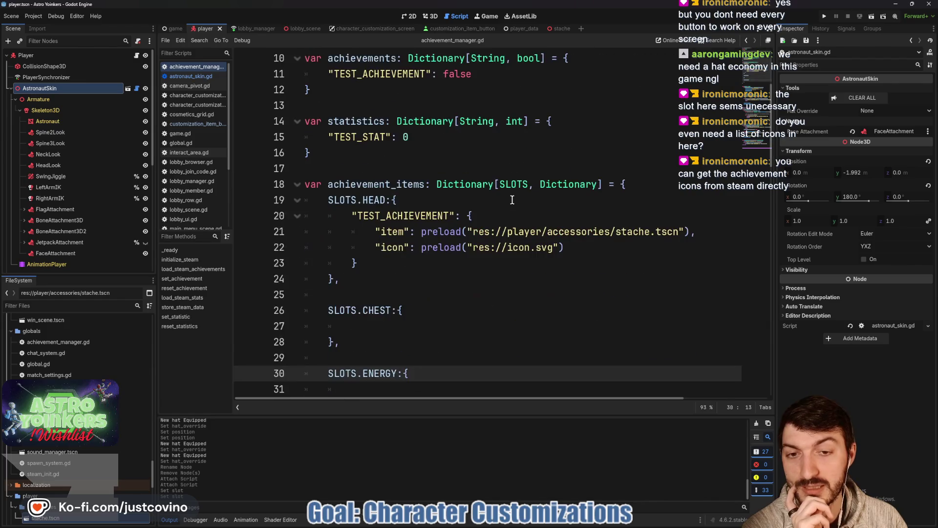
{"action": "scroll", "coordinate": [556, 250], "scroll_direction": "down", "scroll_amount": 1}
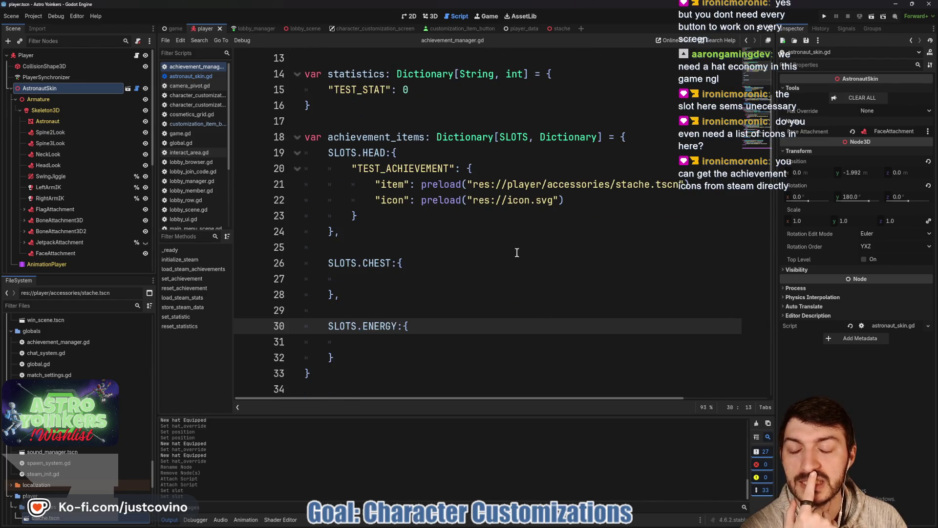
{"action": "scroll", "coordinate": [511, 257], "scroll_direction": "down", "scroll_amount": 3}
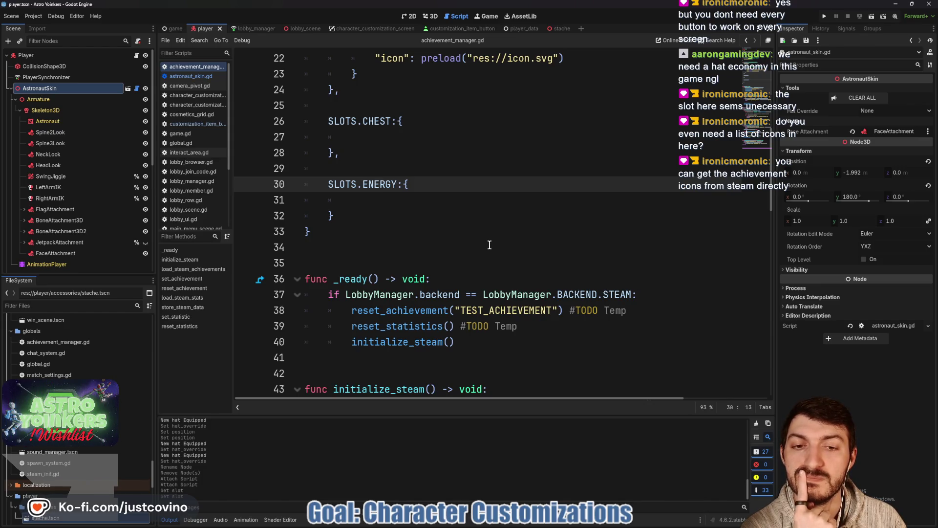
{"action": "scroll", "coordinate": [489, 245], "scroll_direction": "down", "scroll_amount": 3}
{"action": "scroll", "coordinate": [489, 244], "scroll_direction": "up", "scroll_amount": 10}
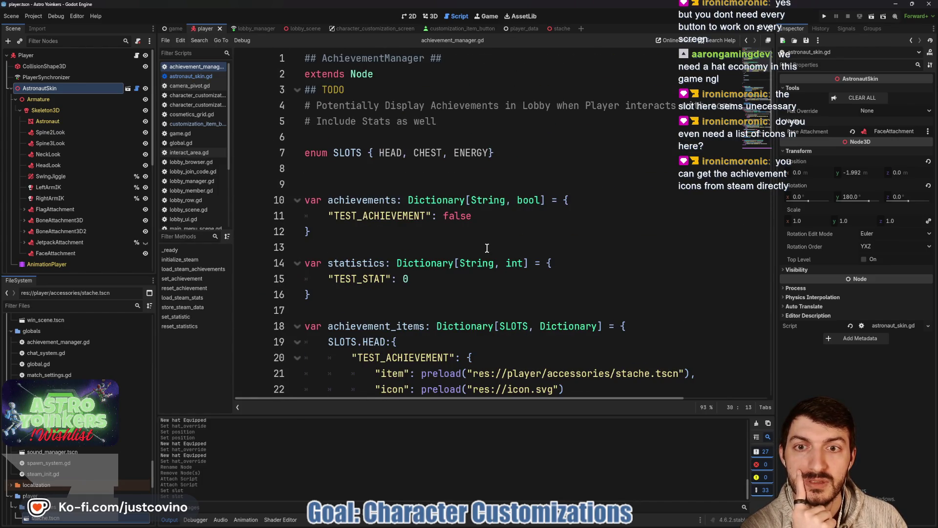
{"action": "scroll", "coordinate": [487, 249], "scroll_direction": "down", "scroll_amount": 2}
{"action": "double_click", "coordinate": [384, 258]}
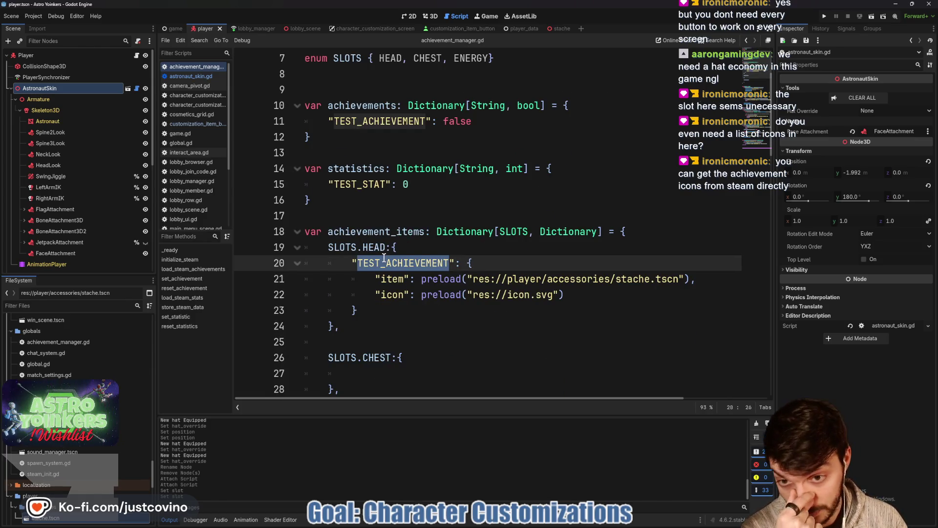
{"action": "scroll", "coordinate": [501, 228], "scroll_direction": "down", "scroll_amount": 17}
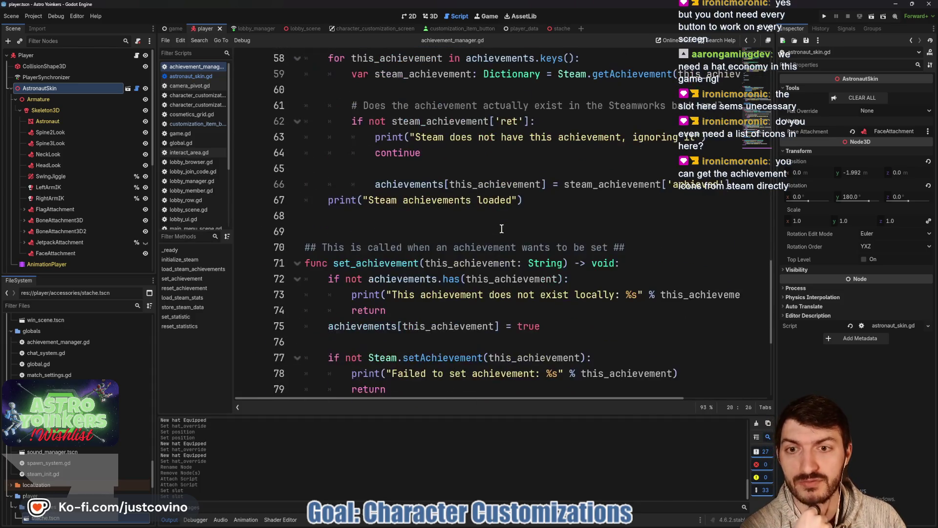
{"action": "scroll", "coordinate": [502, 229], "scroll_direction": "up", "scroll_amount": 4}
{"action": "scroll", "coordinate": [406, 233], "scroll_direction": "down", "scroll_amount": 5}
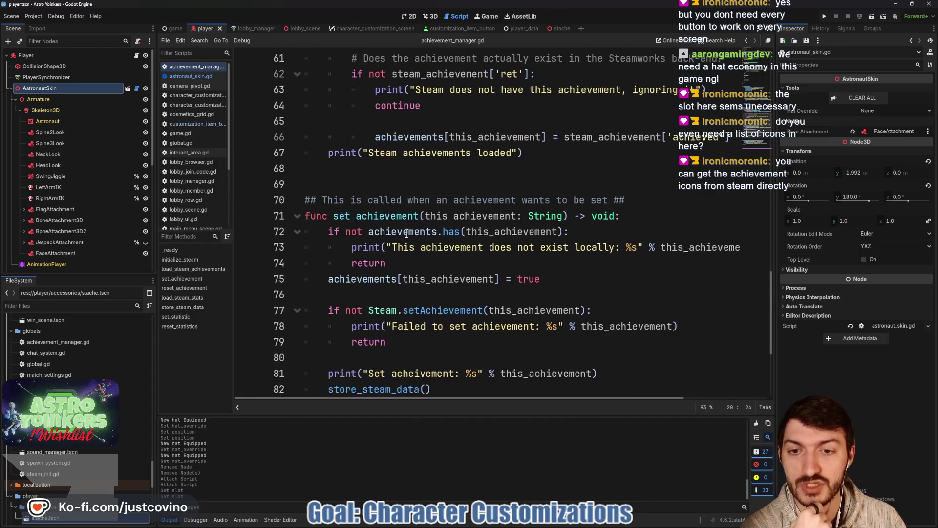
{"action": "scroll", "coordinate": [406, 233], "scroll_direction": "down", "scroll_amount": 2}
{"action": "scroll", "coordinate": [420, 211], "scroll_direction": "down", "scroll_amount": 2}
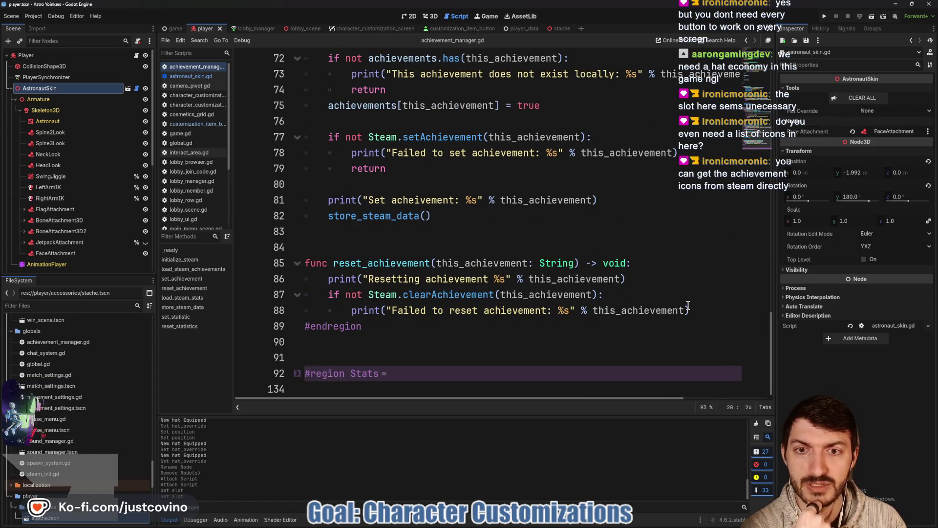
{"action": "scroll", "coordinate": [569, 262], "scroll_direction": "up", "scroll_amount": 4}
{"action": "scroll", "coordinate": [472, 258], "scroll_direction": "down", "scroll_amount": 2}
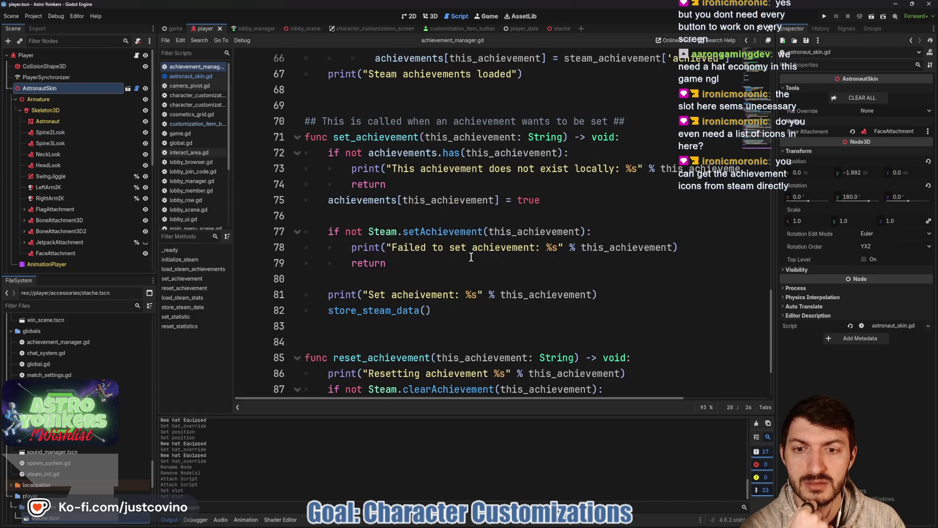
{"action": "scroll", "coordinate": [466, 255], "scroll_direction": "up", "scroll_amount": 4}
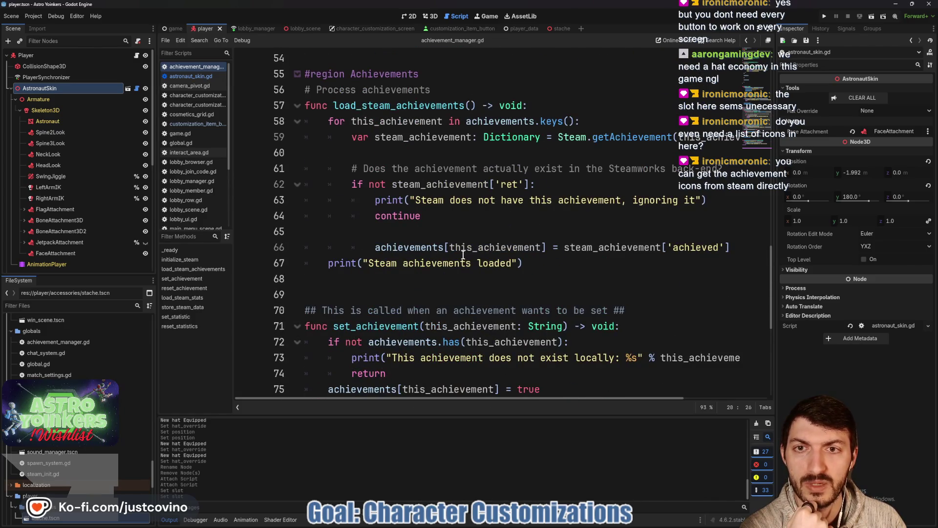
{"action": "scroll", "coordinate": [463, 254], "scroll_direction": "up", "scroll_amount": 3}
{"action": "scroll", "coordinate": [439, 241], "scroll_direction": "down", "scroll_amount": 1}
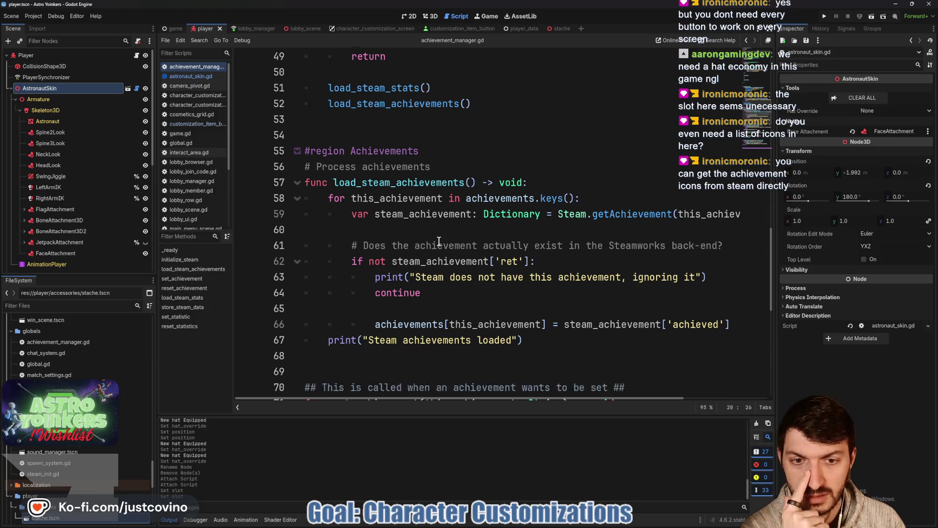
{"action": "scroll", "coordinate": [439, 241], "scroll_direction": "down", "scroll_amount": 1}
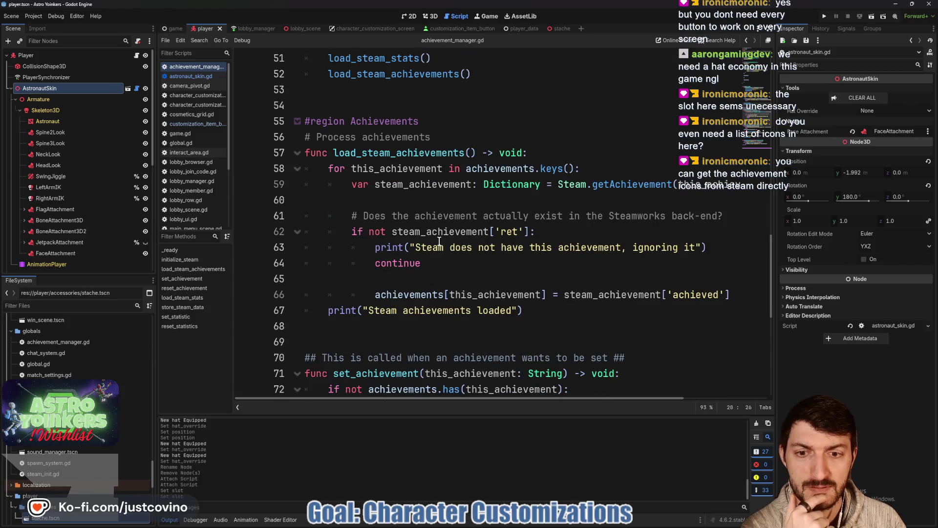
{"action": "scroll", "coordinate": [456, 259], "scroll_direction": "down", "scroll_amount": 3}
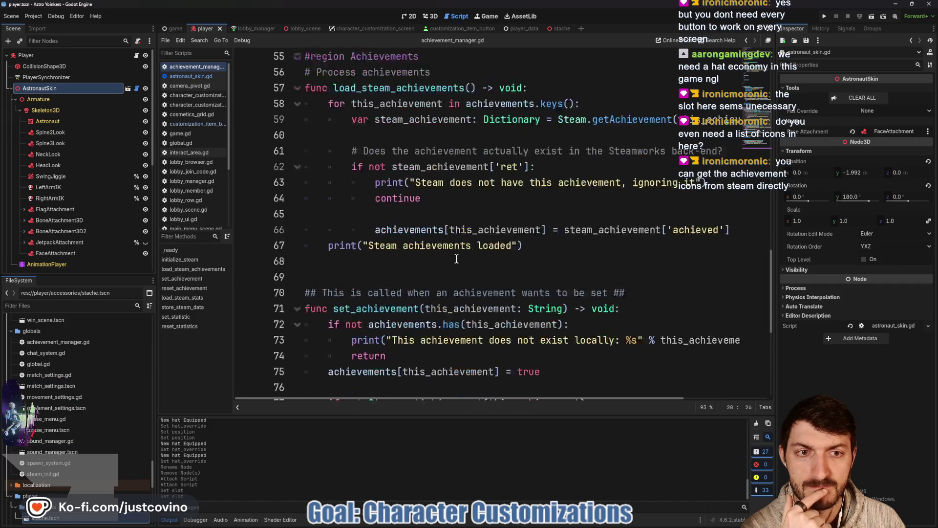
{"action": "scroll", "coordinate": [456, 259], "scroll_direction": "up", "scroll_amount": 3}
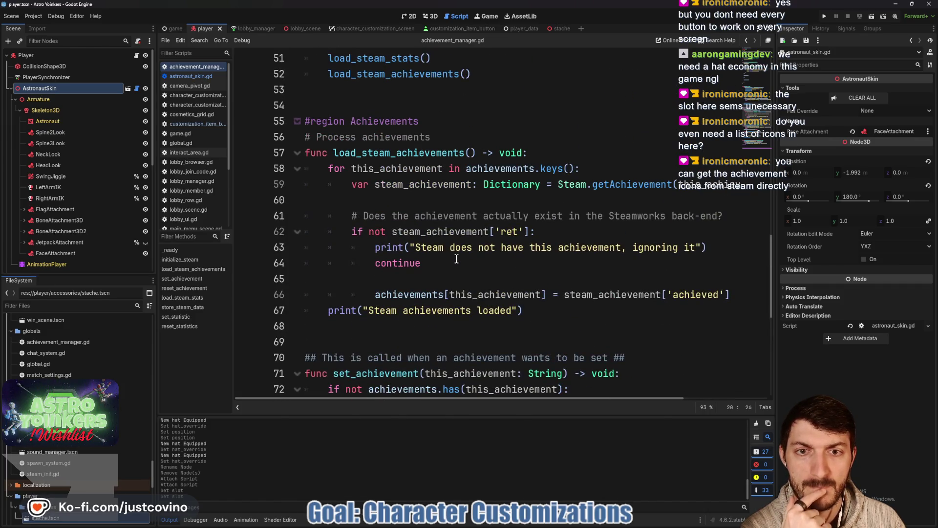
{"action": "scroll", "coordinate": [457, 259], "scroll_direction": "down", "scroll_amount": 3}
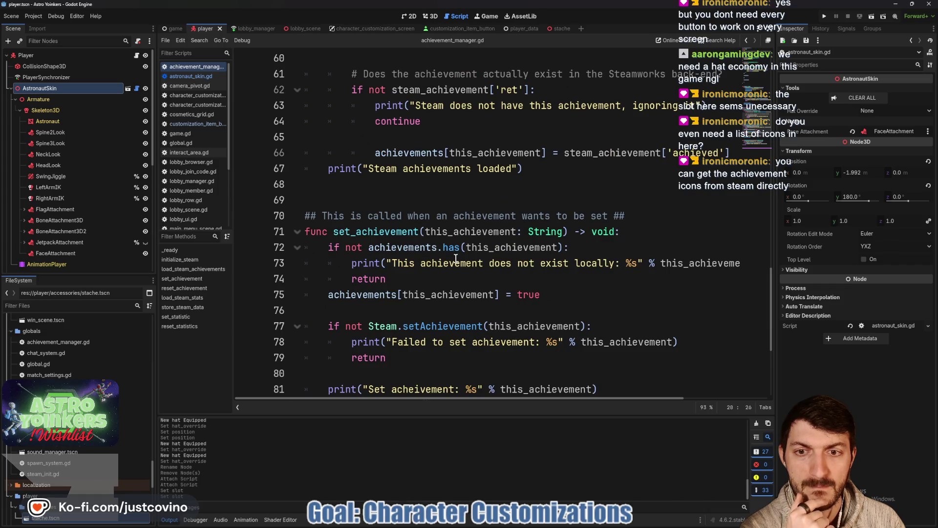
{"action": "scroll", "coordinate": [456, 258], "scroll_direction": "down", "scroll_amount": 2}
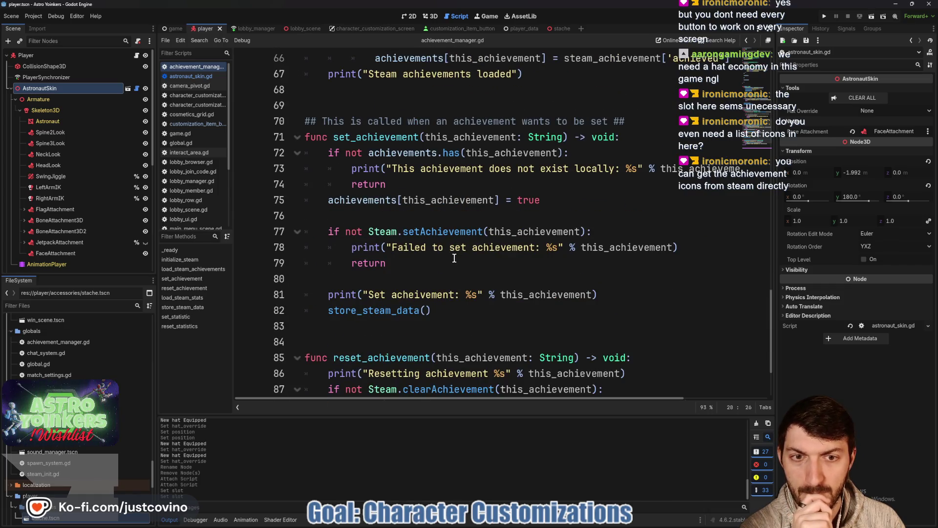
{"action": "scroll", "coordinate": [455, 258], "scroll_direction": "down", "scroll_amount": 2}
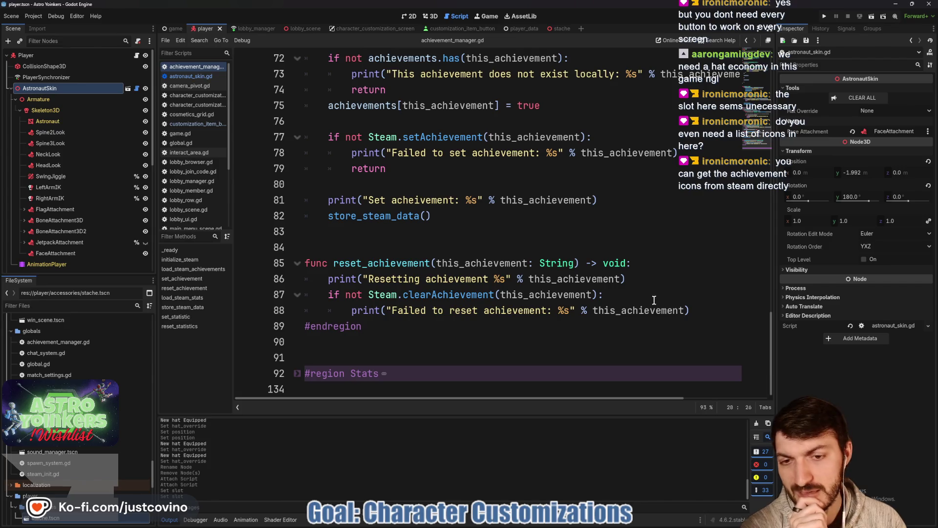
{"action": "left_click", "coordinate": [711, 308]}
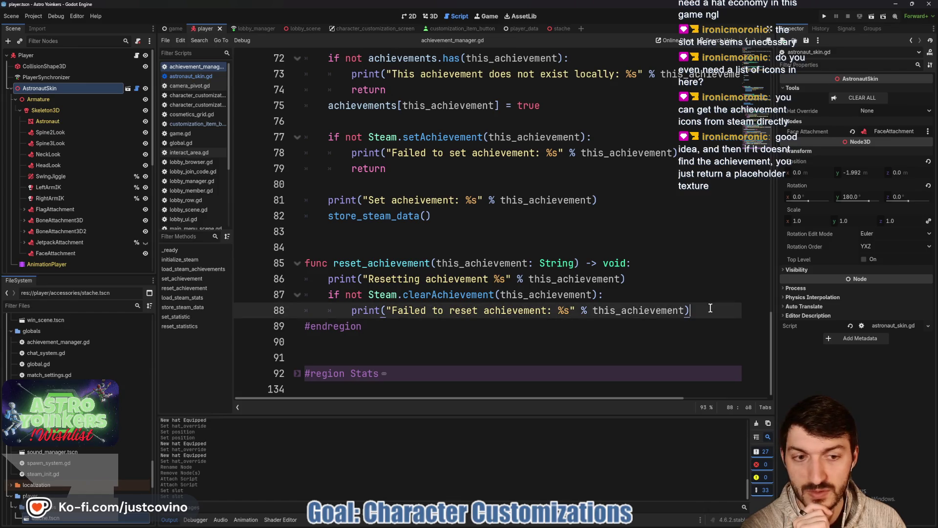
Step: Below reset_achievement, write get_achievement_icon(achievement_key: String) returning Texture2D
{"action": "key", "text": "Return"}
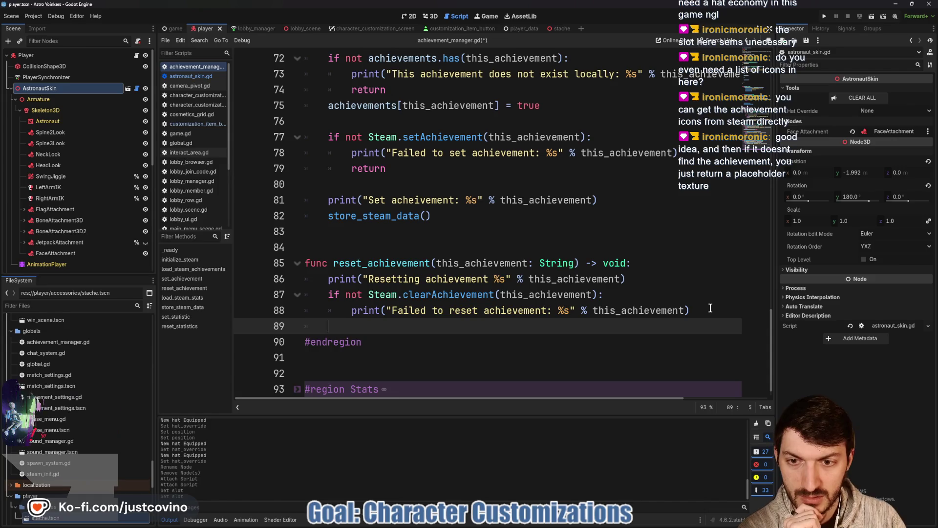
{"action": "key", "text": "Return"}
{"action": "key", "text": "Return"}
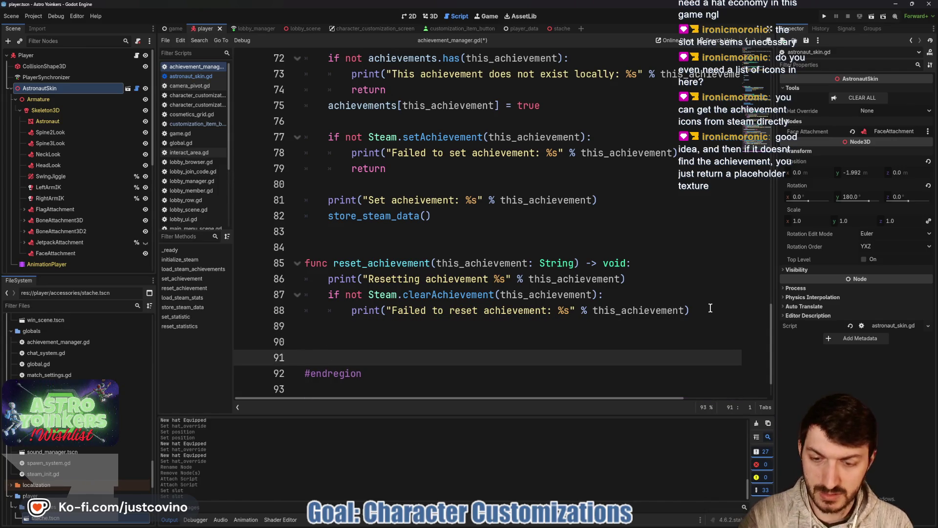
{"action": "type", "text": "funcget_achie"}
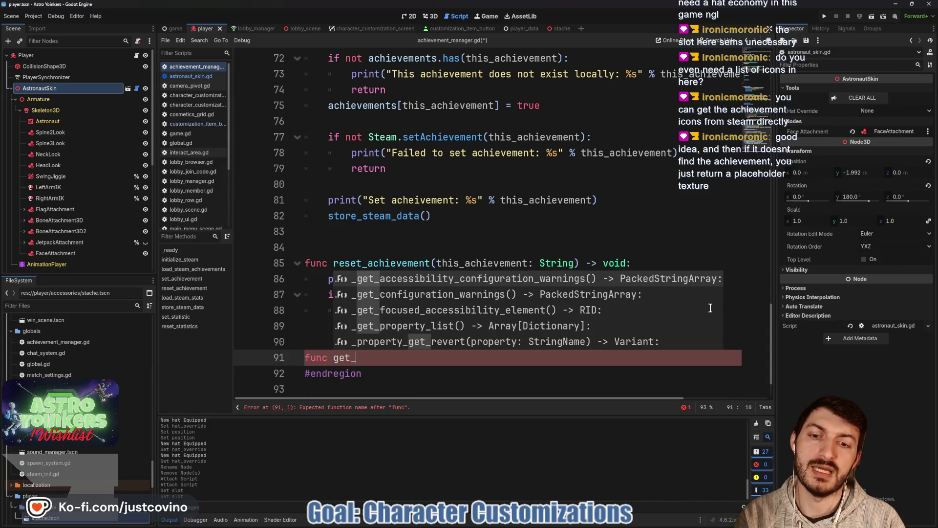
{"action": "type", "text": "vement_icon("}
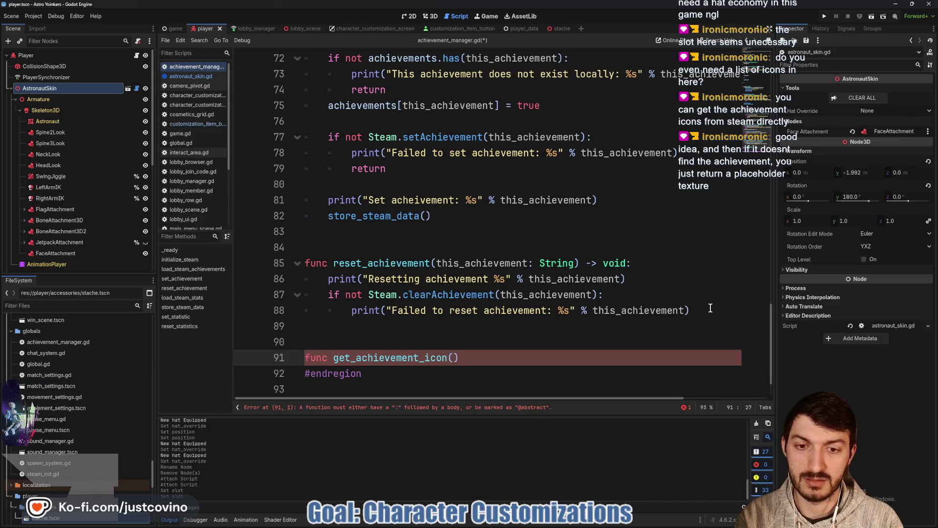
{"action": "type", "text": "achievement_string: "}
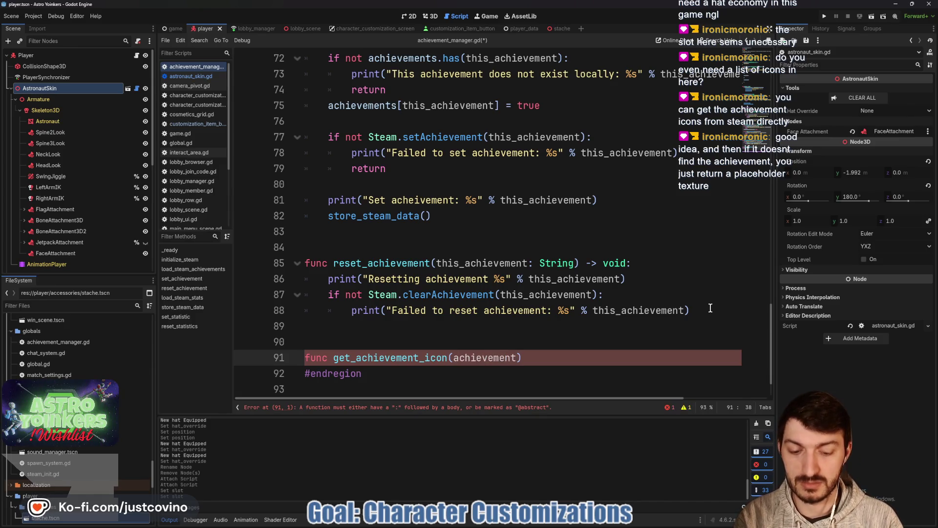
{"action": "type", "text": "String"}
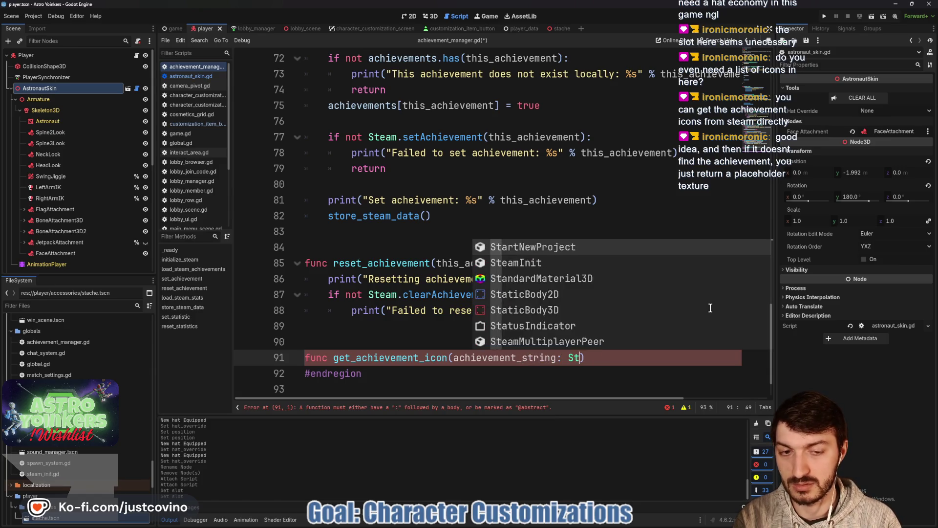
{"action": "left_click_drag", "start_coordinate": [556, 358], "coordinate": [526, 357]}
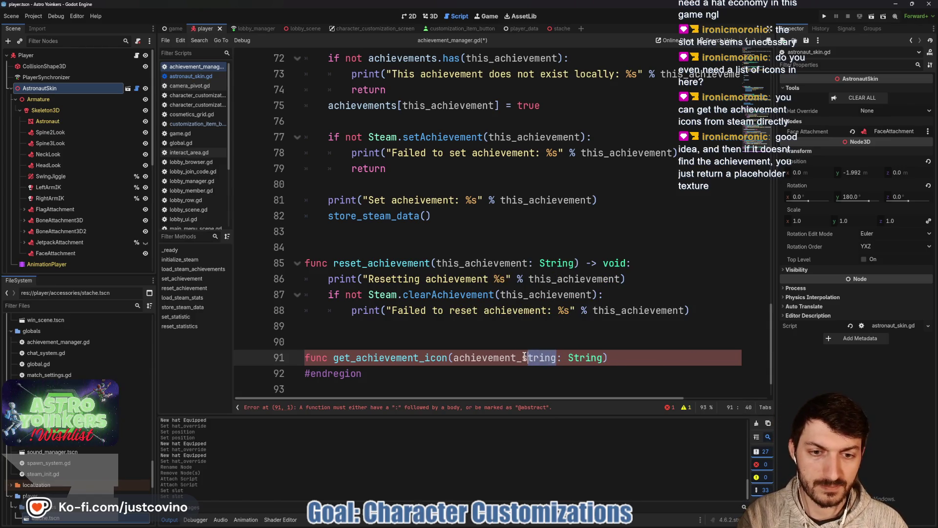
{"action": "type", "text": "key"}
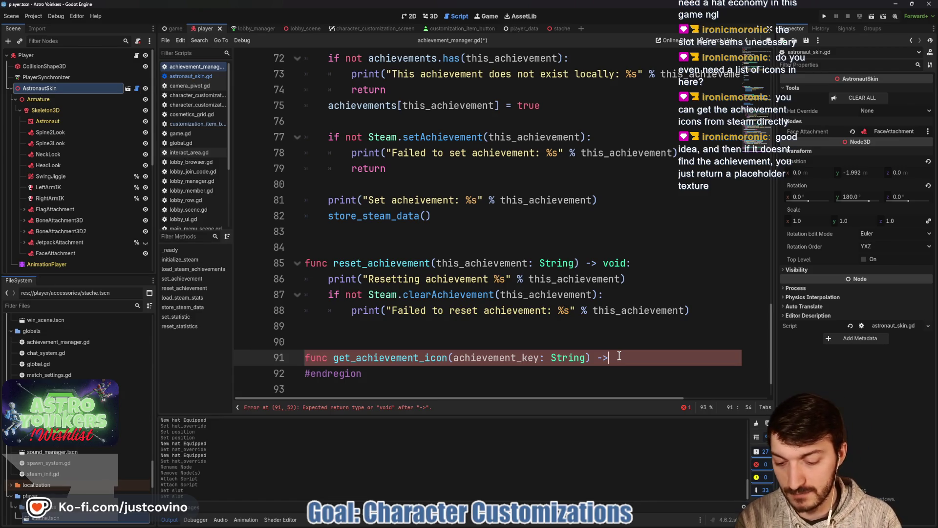
{"action": "type", "text": "Texture2D"}
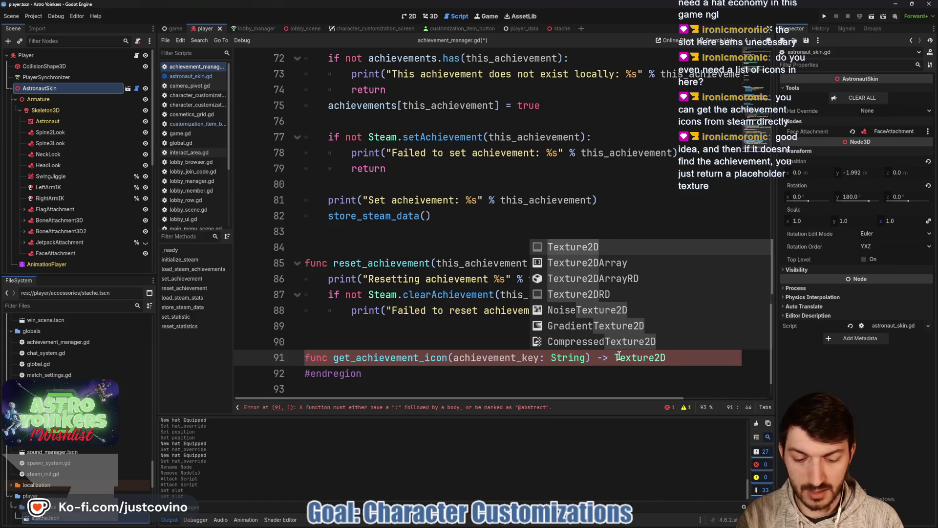
{"action": "type", "text": ":"}
{"action": "key", "text": "Return"}
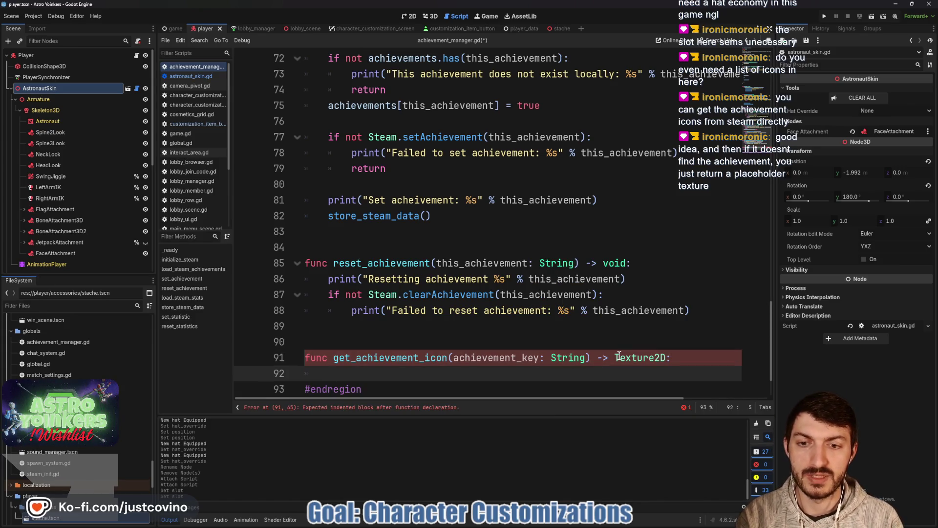
Step: Change the get_achievement_icon return type to void and add blank lines for its body
{"action": "left_click", "coordinate": [662, 359]}
{"action": "left_click_drag", "start_coordinate": [666, 358], "coordinate": [613, 360]}
{"action": "type", "text": "void"}
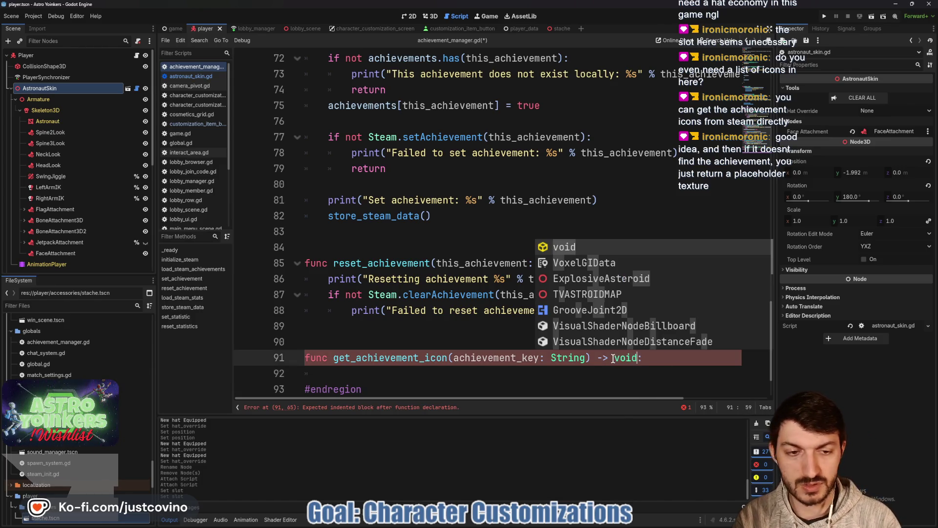
{"action": "left_click", "coordinate": [412, 373]}
{"action": "key", "text": "Return"}
{"action": "key", "text": "Return"}
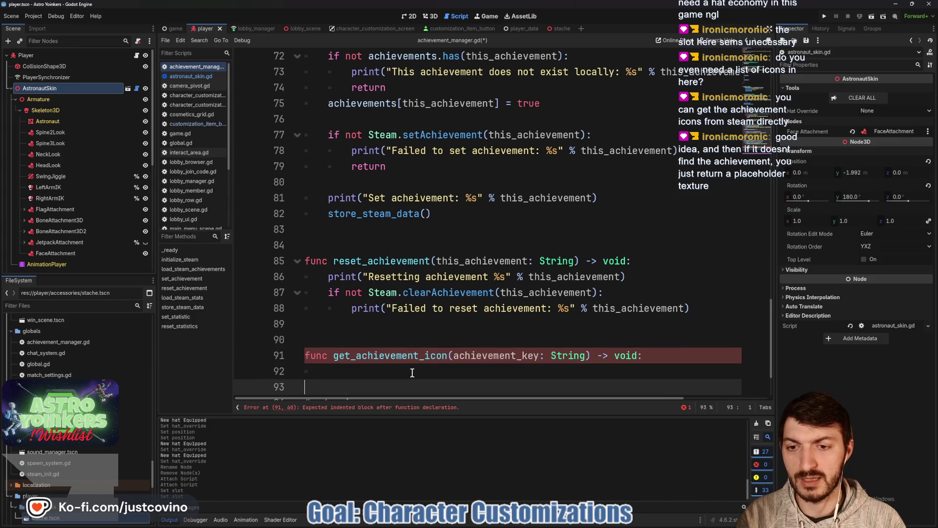
{"action": "key", "text": "Return"}
{"action": "key", "text": "Return"}
{"action": "key", "text": "Return"}
{"action": "left_click", "coordinate": [449, 315]}
{"action": "type", "text": "S"}
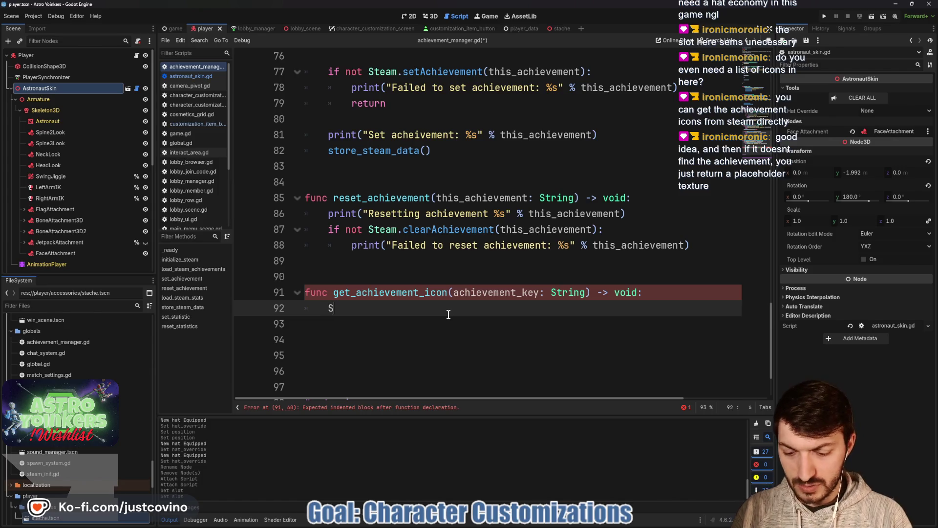
Step: Write Steam.getAchievementIcon(achievement_key) as the body of get_achievement_icon
{"action": "type", "text": "team.get"}
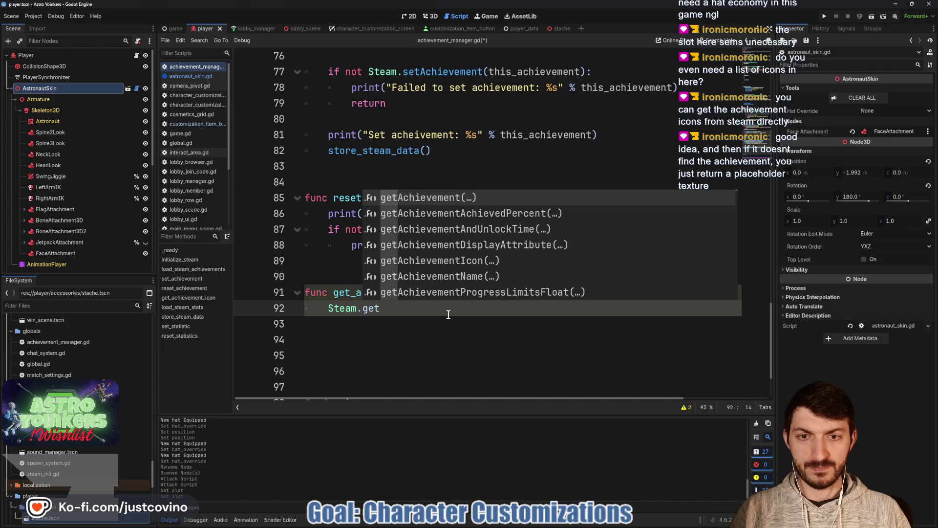
{"action": "key", "text": "Down"}
{"action": "key", "text": "Down"}
{"action": "key", "text": "Down"}
{"action": "key", "text": "Return"}
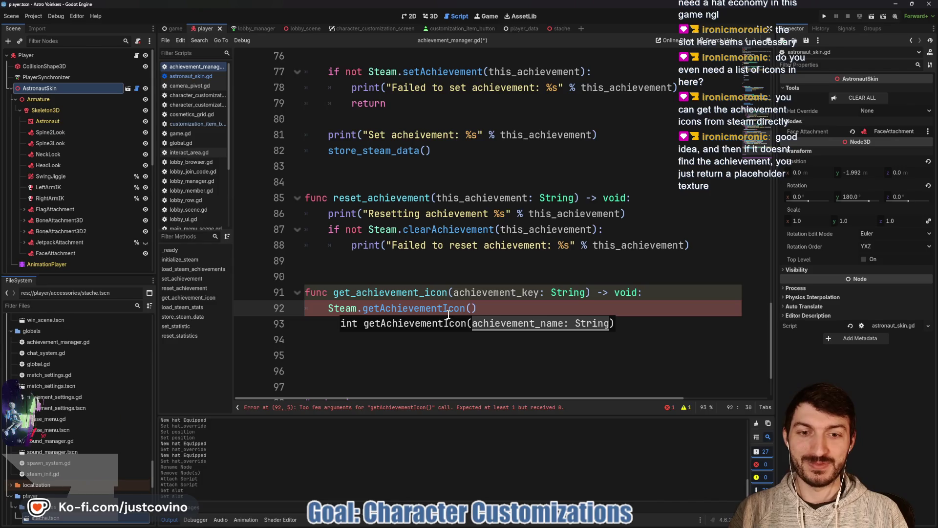
{"action": "type", "text": "achie"}
{"action": "key", "text": "Return"}
{"action": "key", "text": "BackSpace"}
{"action": "key", "text": "BackSpace"}
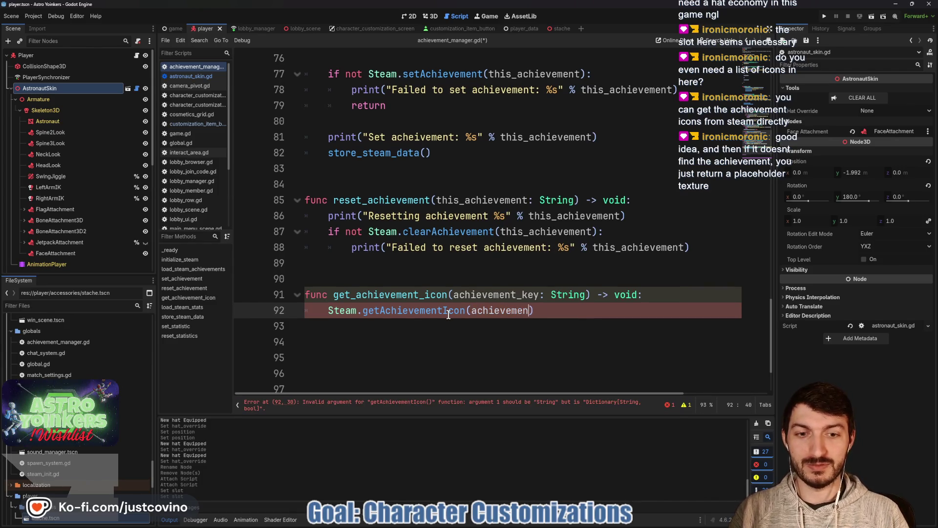
{"action": "type", "text": "t_k"}
{"action": "key", "text": "Return"}
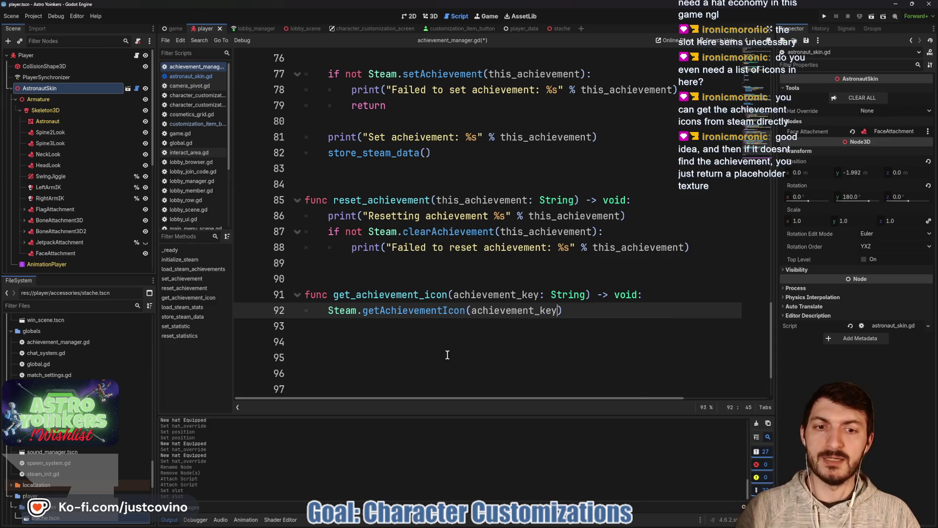
{"action": "mouse_move", "coordinate": [427, 313]}
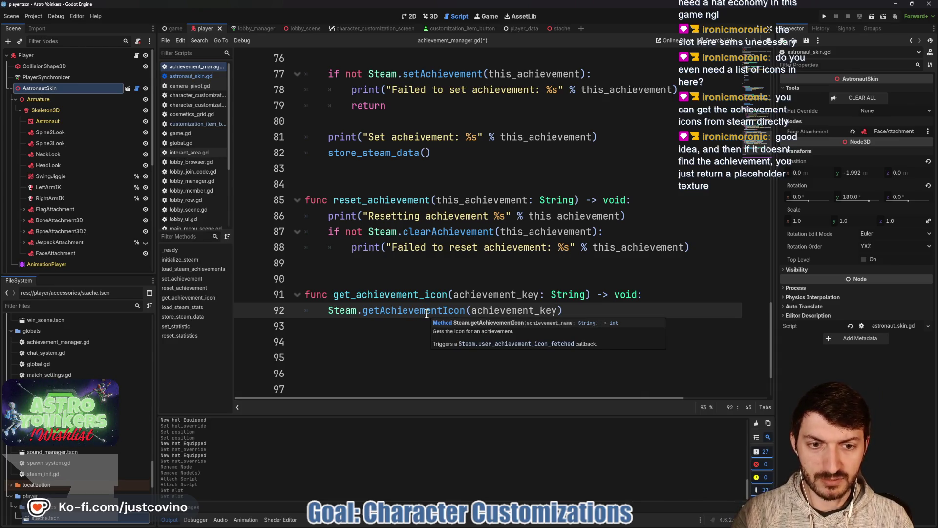
{"action": "left_click", "coordinate": [700, 297]}
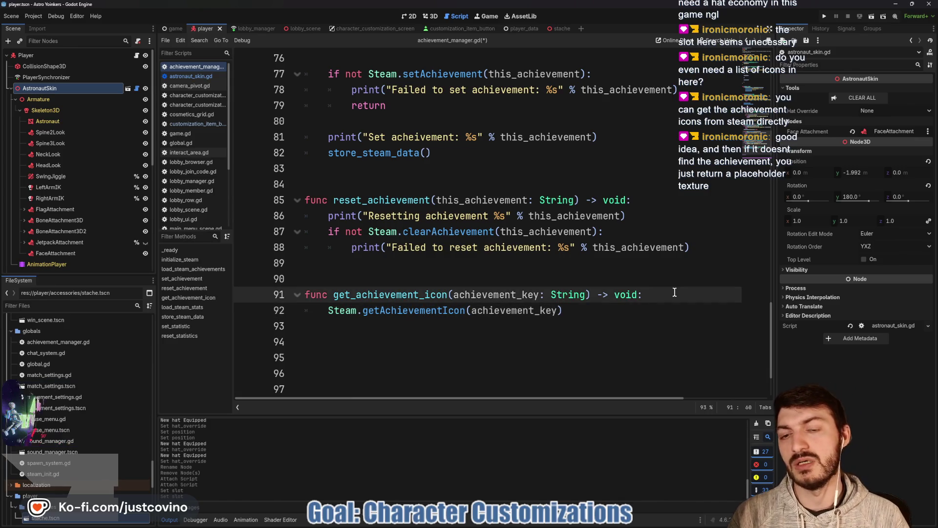
{"action": "scroll", "coordinate": [568, 263], "scroll_direction": "up", "scroll_amount": 7}
Step: Add Steam.user_achievement_icon_fetched.connect(_on_achievement_icon_fetched) on a new line after initialize_steam()
{"action": "scroll", "coordinate": [569, 262], "scroll_direction": "up", "scroll_amount": 10}
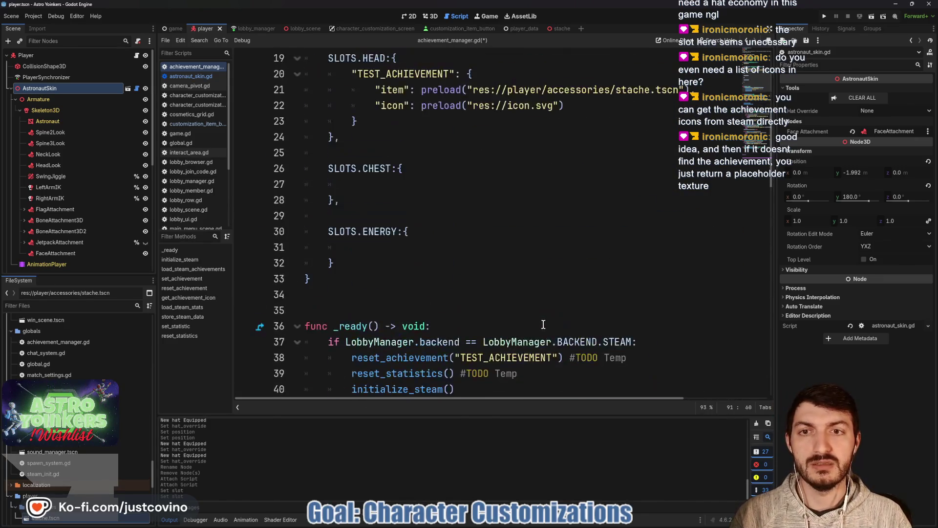
{"action": "scroll", "coordinate": [535, 318], "scroll_direction": "down", "scroll_amount": 2}
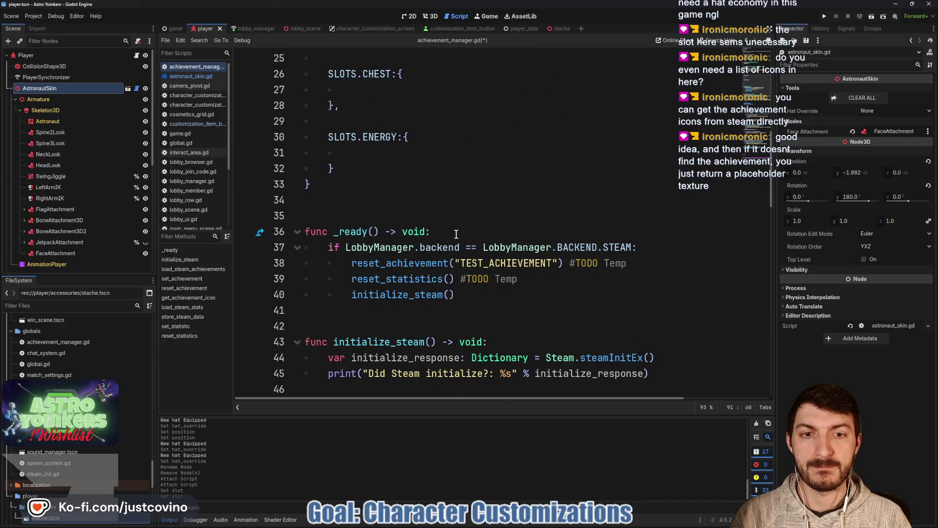
{"action": "left_click", "coordinate": [476, 291]}
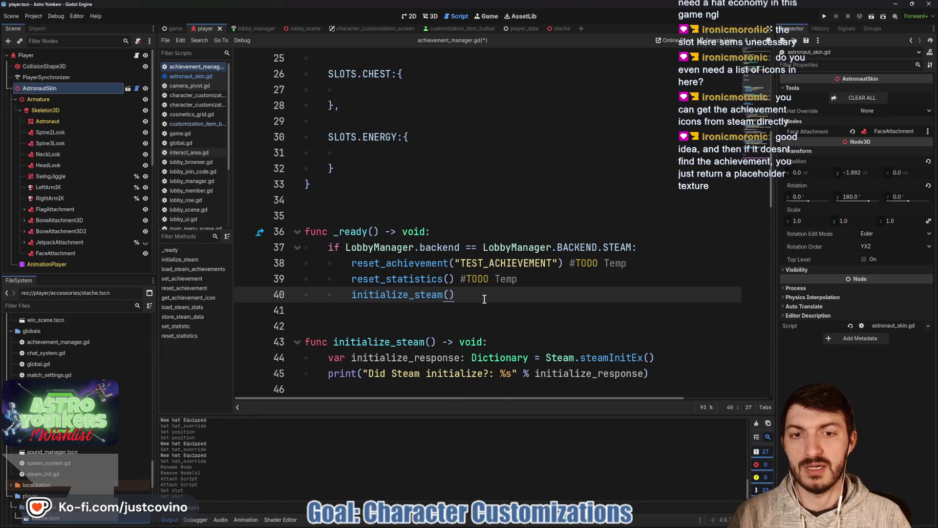
{"action": "key", "text": "Return"}
{"action": "type", "text": "Steam.us"}
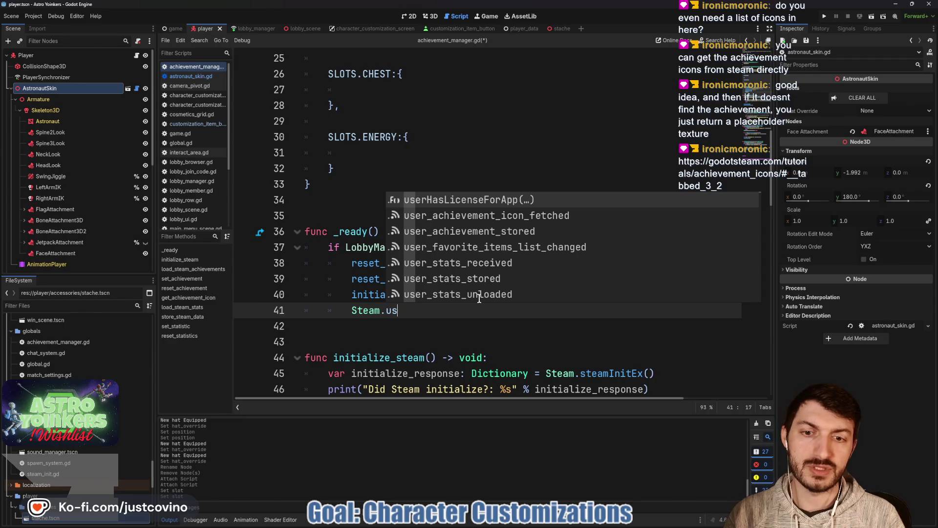
{"action": "type", "text": "er"}
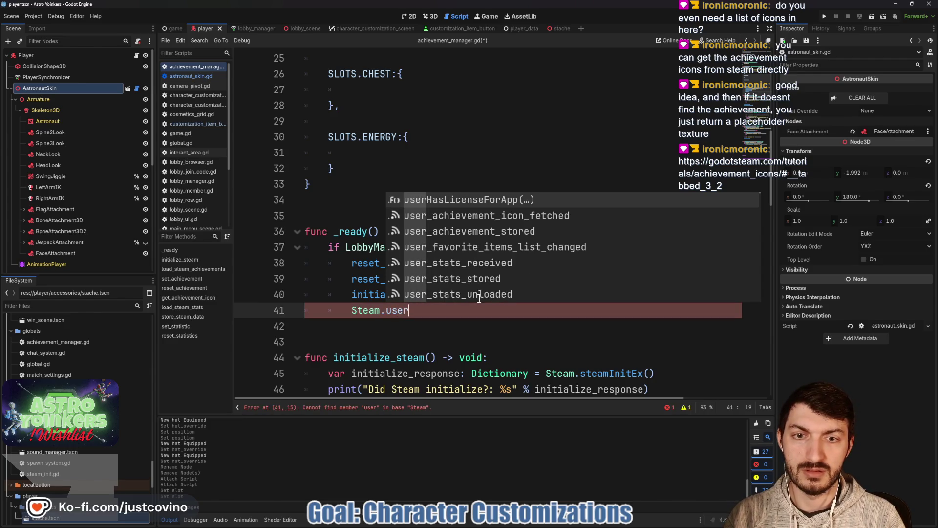
{"action": "key", "text": "Down"}
{"action": "key", "text": "Return"}
{"action": "type", "text": "."}
{"action": "key", "text": "Return"}
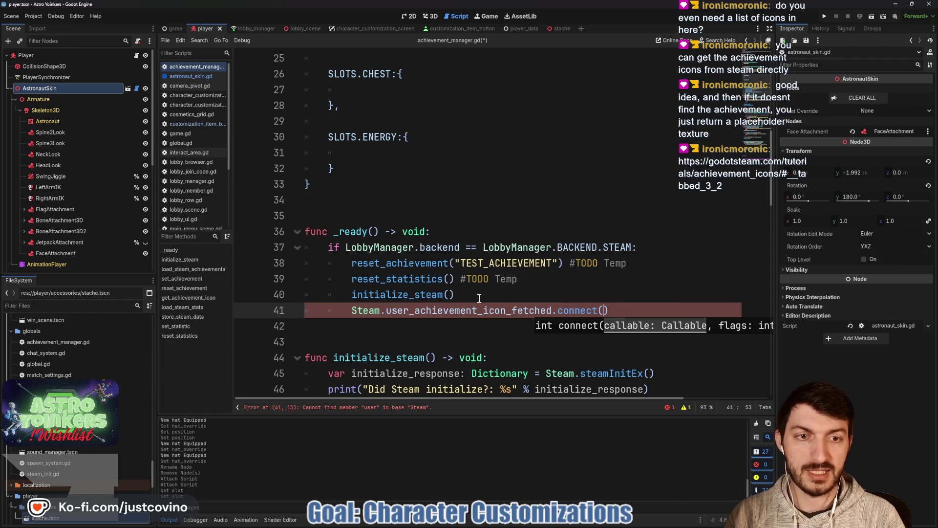
{"action": "type", "text": "_on_"}
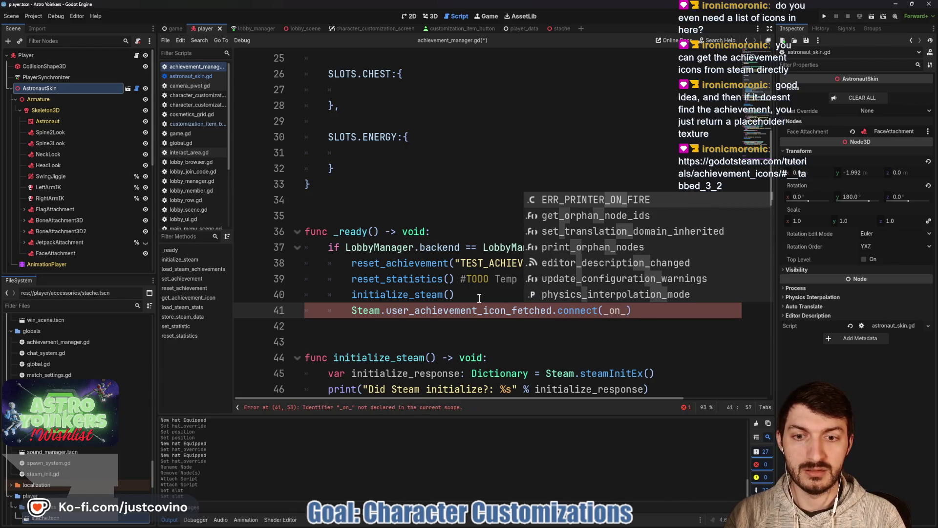
{"action": "type", "text": "achievement)"}
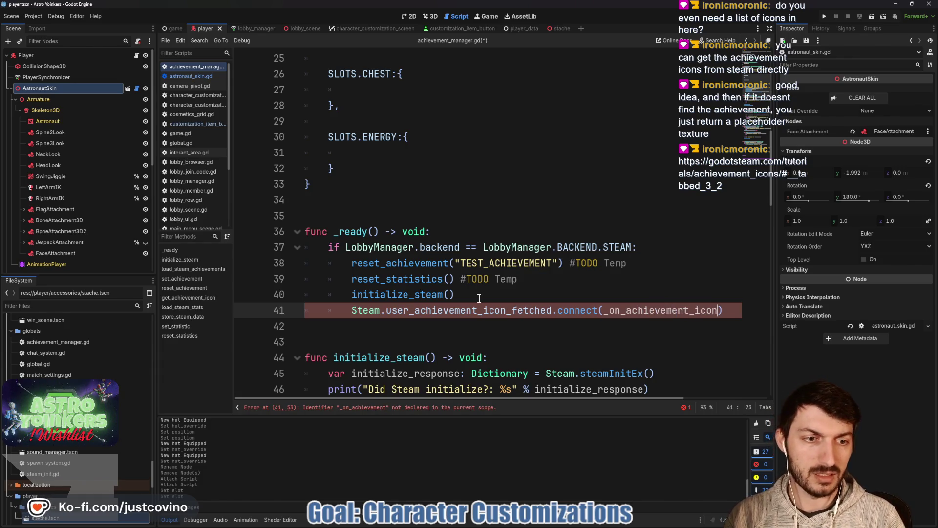
{"action": "type", "text": "fetched"}
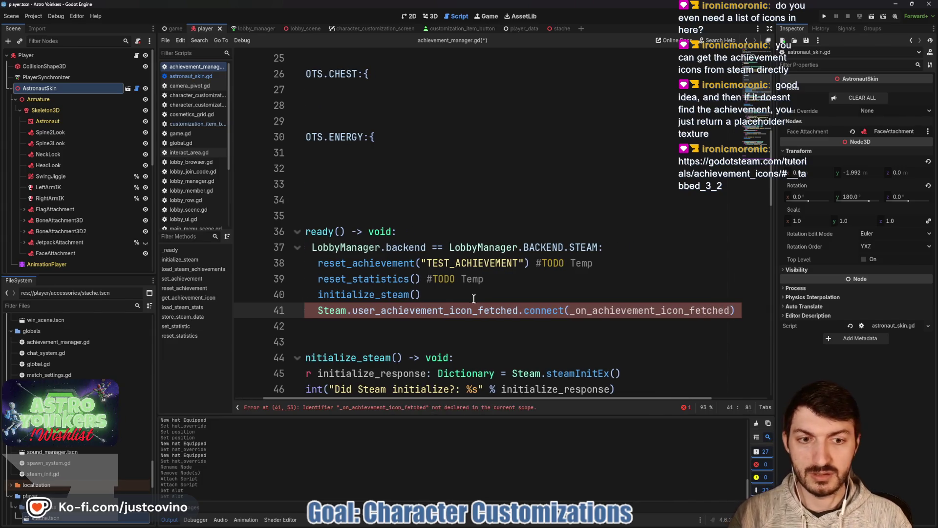
{"action": "scroll", "coordinate": [477, 306], "scroll_direction": "down", "scroll_amount": 5}
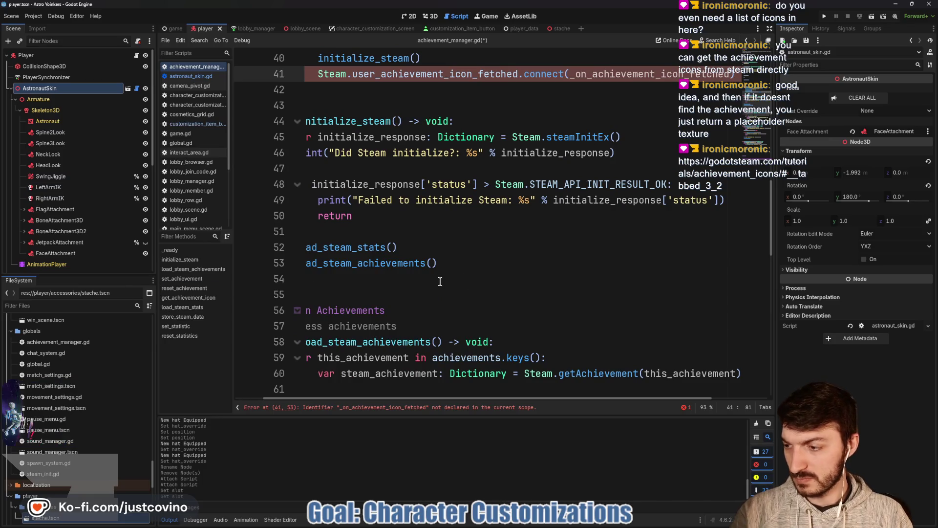
{"action": "scroll", "coordinate": [441, 285], "scroll_direction": "down", "scroll_amount": 2}
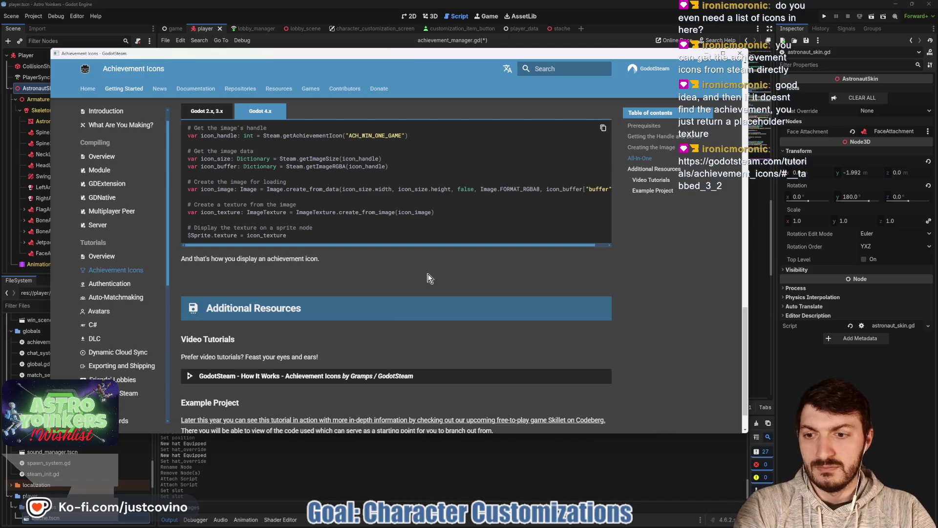
Step: Compare the Godot 2.x and 4.x All-In-One icon examples and copy the Godot 4.x code
{"action": "scroll", "coordinate": [435, 277], "scroll_direction": "up", "scroll_amount": 2}
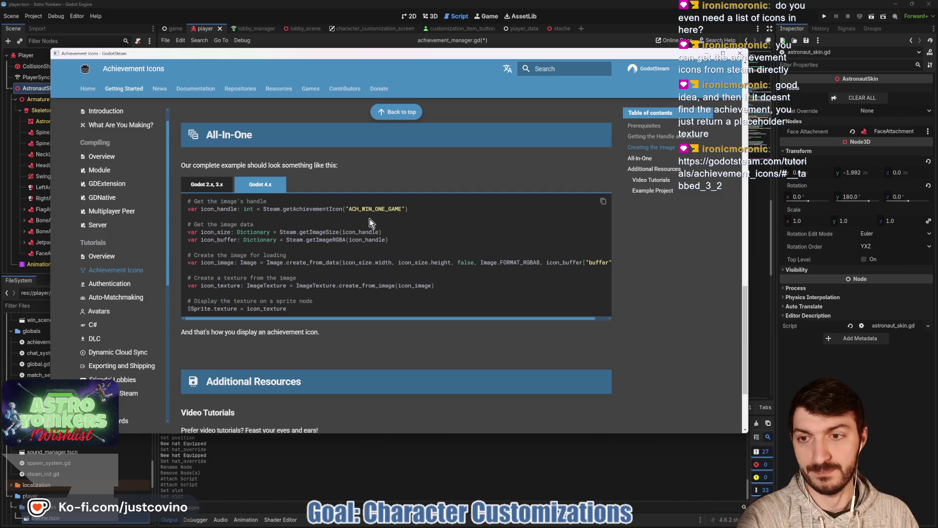
{"action": "left_click", "coordinate": [207, 185]}
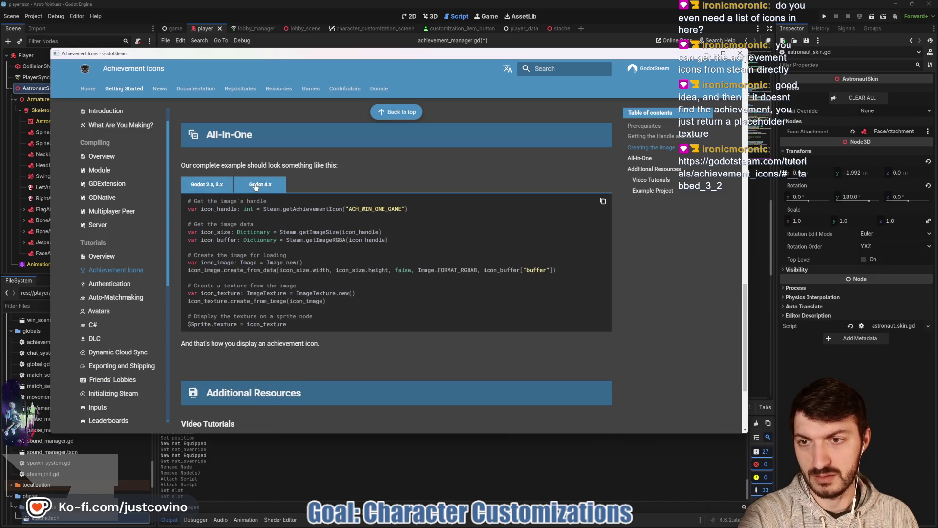
{"action": "left_click", "coordinate": [262, 186]}
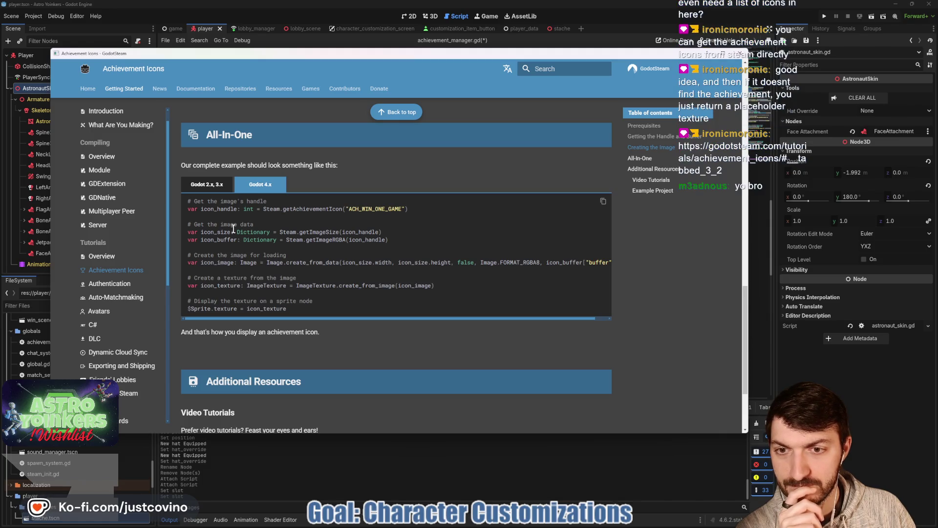
{"action": "left_click", "coordinate": [604, 202]}
Step: Begin a new 'func _on_' declaration on the line below get_achievement_icon
{"action": "scroll", "coordinate": [483, 281], "scroll_direction": "down", "scroll_amount": 1}
{"action": "scroll", "coordinate": [482, 281], "scroll_direction": "down", "scroll_amount": 3}
{"action": "scroll", "coordinate": [482, 281], "scroll_direction": "up", "scroll_amount": 3}
{"action": "scroll", "coordinate": [482, 281], "scroll_direction": "down", "scroll_amount": 3}
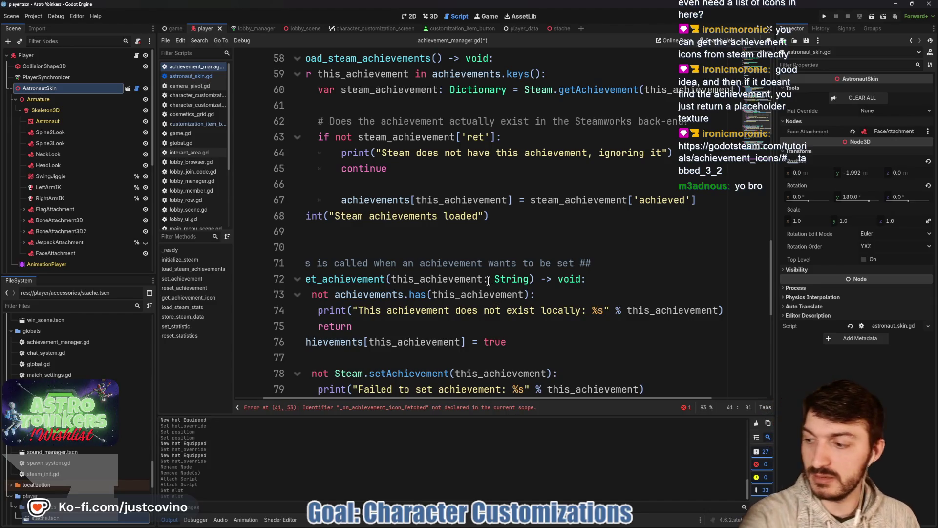
{"action": "mouse_move", "coordinate": [492, 282]}
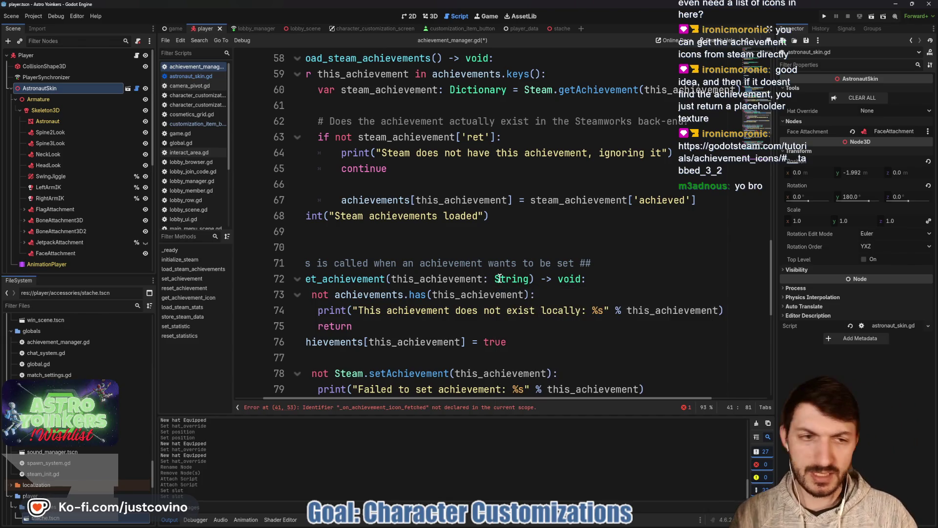
{"action": "scroll", "coordinate": [499, 278], "scroll_direction": "down", "scroll_amount": 6}
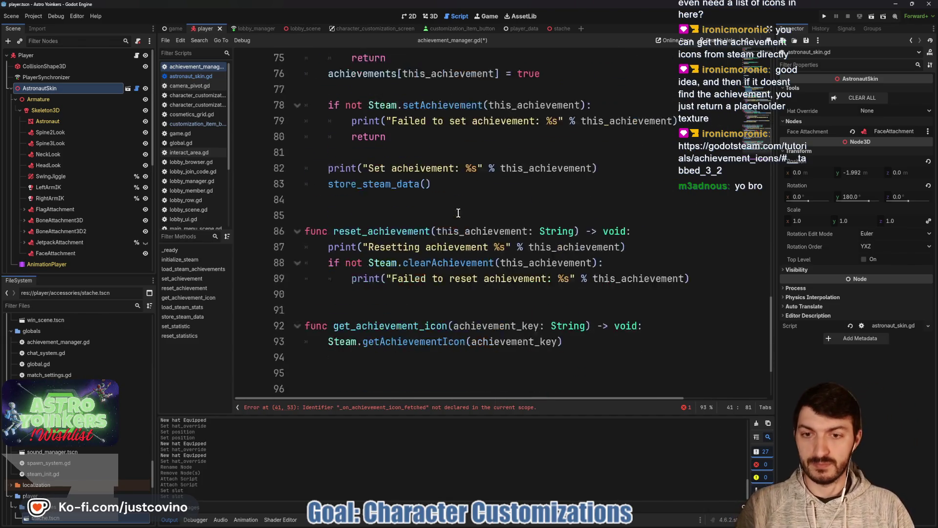
{"action": "scroll", "coordinate": [459, 213], "scroll_direction": "down", "scroll_amount": 2}
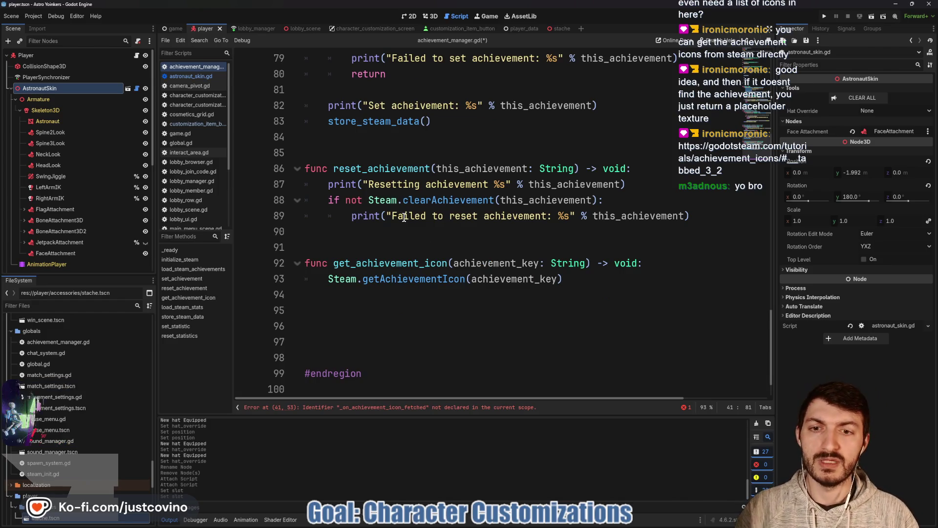
{"action": "scroll", "coordinate": [411, 230], "scroll_direction": "up", "scroll_amount": 6}
{"action": "scroll", "coordinate": [398, 205], "scroll_direction": "down", "scroll_amount": 7}
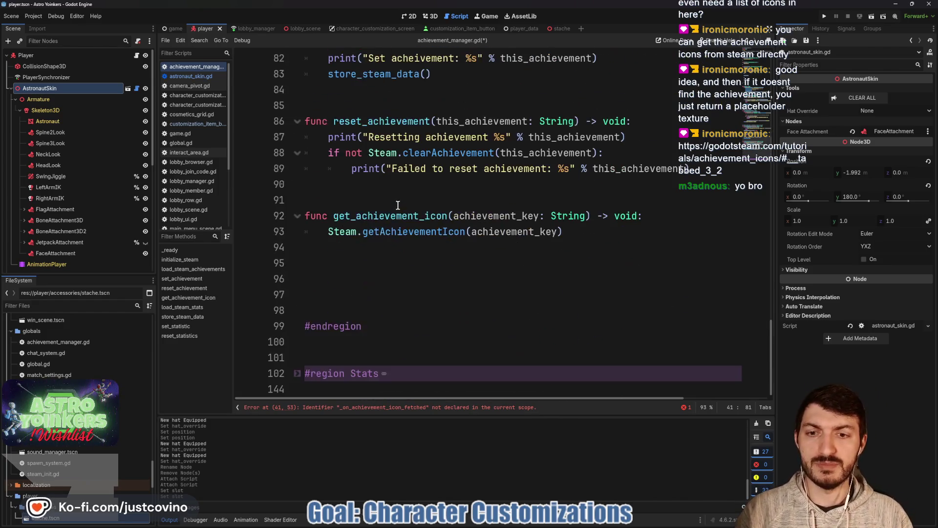
{"action": "left_click", "coordinate": [332, 277]}
{"action": "type", "text": "func _on"}
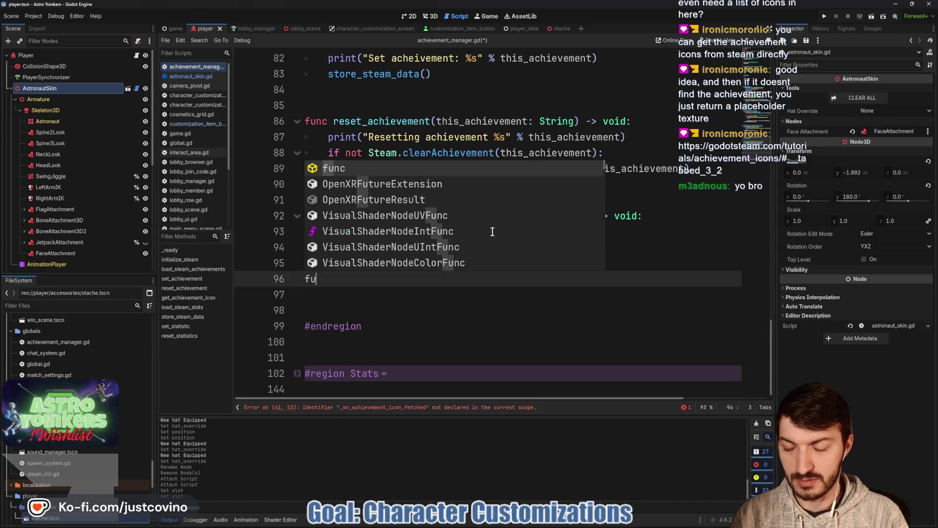
{"action": "type", "text": "_"}
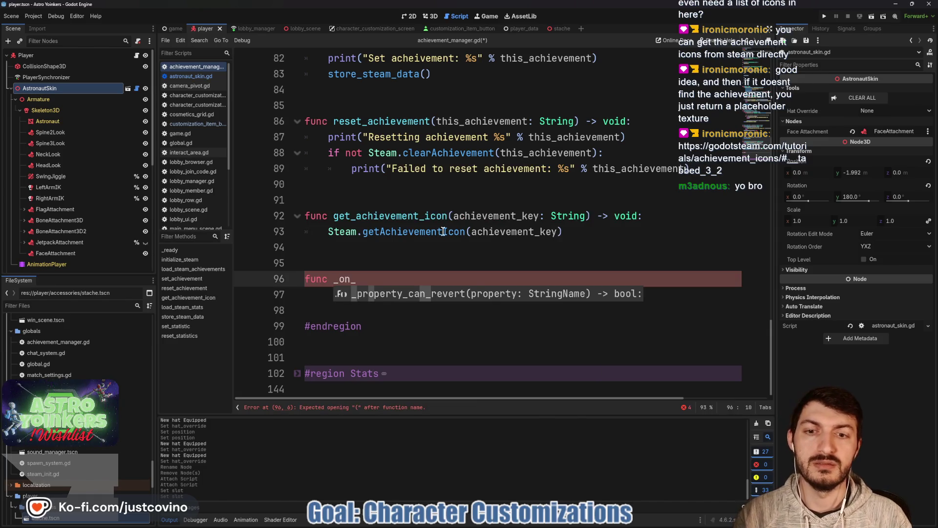
Step: Select the handler name _on_achievement_icon_fetched on line 41, then return to the unfinished function
{"action": "scroll", "coordinate": [492, 231], "scroll_direction": "up", "scroll_amount": 20}
{"action": "scroll", "coordinate": [445, 231], "scroll_direction": "down", "scroll_amount": 7}
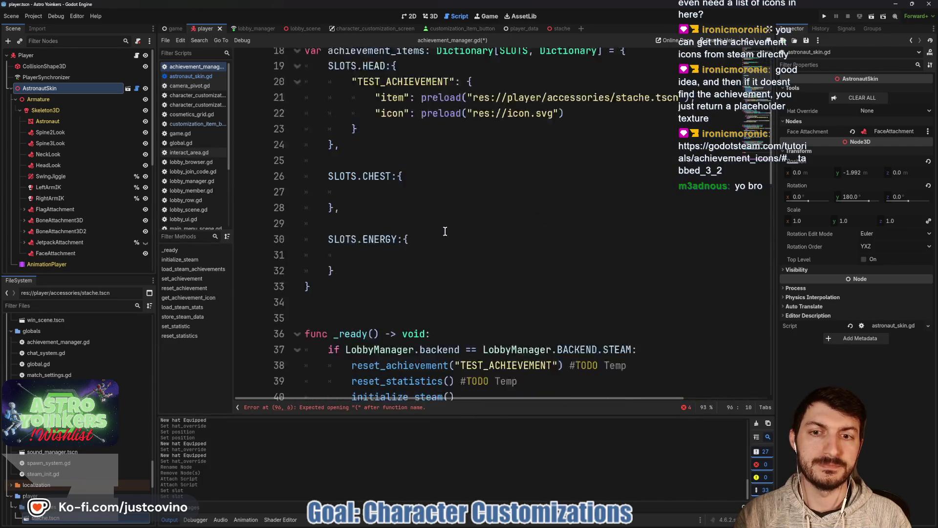
{"action": "scroll", "coordinate": [445, 231], "scroll_direction": "down", "scroll_amount": 2}
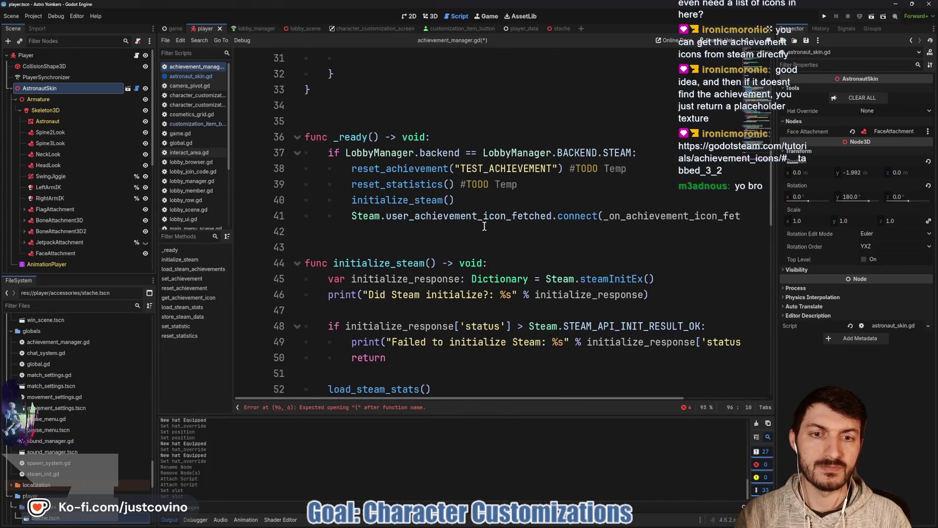
{"action": "scroll", "coordinate": [581, 215], "scroll_direction": "right", "scroll_amount": 3}
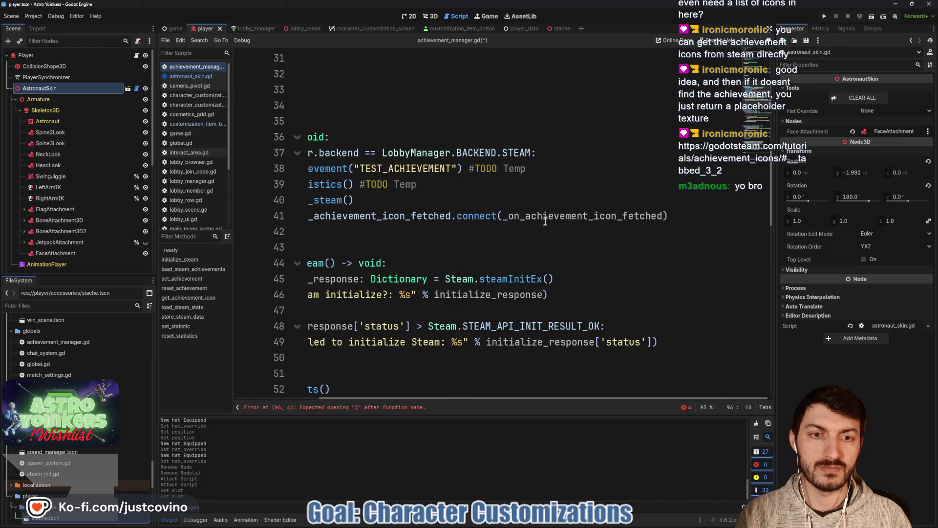
{"action": "left_click_drag", "start_coordinate": [506, 219], "coordinate": [662, 218]}
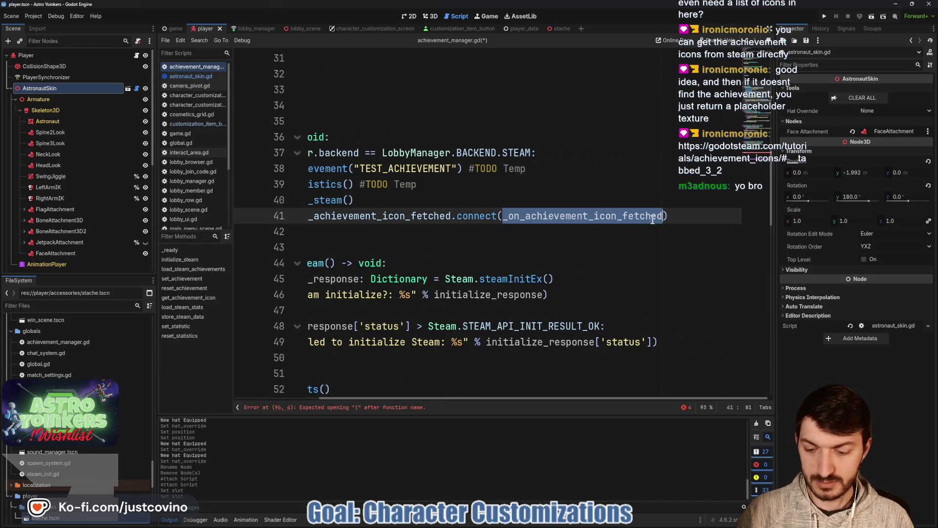
{"action": "scroll", "coordinate": [591, 214], "scroll_direction": "down", "scroll_amount": 12}
{"action": "scroll", "coordinate": [524, 213], "scroll_direction": "left", "scroll_amount": 3}
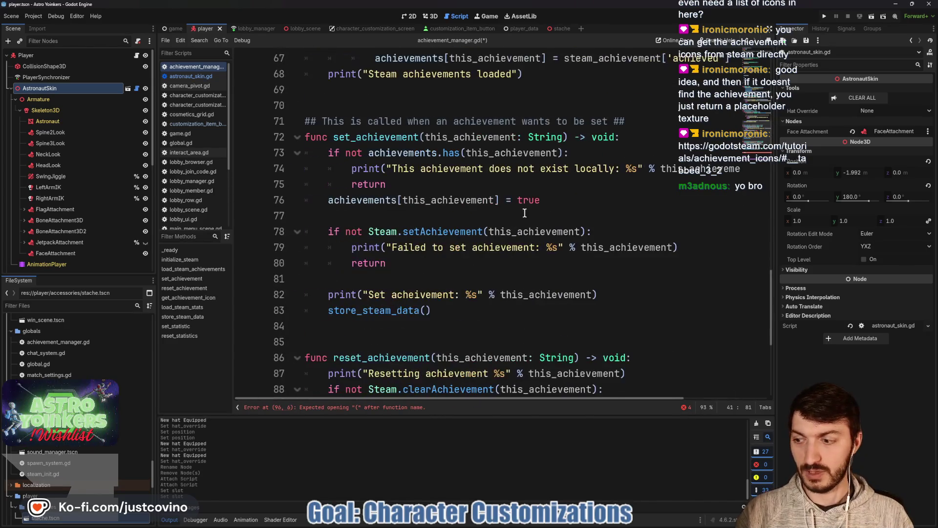
{"action": "scroll", "coordinate": [520, 216], "scroll_direction": "down", "scroll_amount": 5}
{"action": "left_click", "coordinate": [398, 282]}
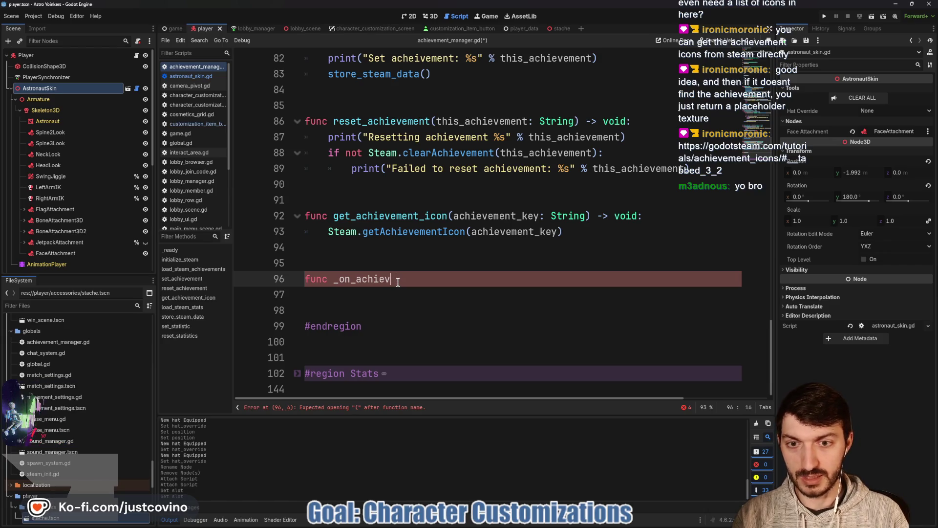
Step: Complete func _on_achievement_icon_fetched() -> void: with the pasted example as its body, then return to the docs
{"action": "type", "text": "ement_icon_"}
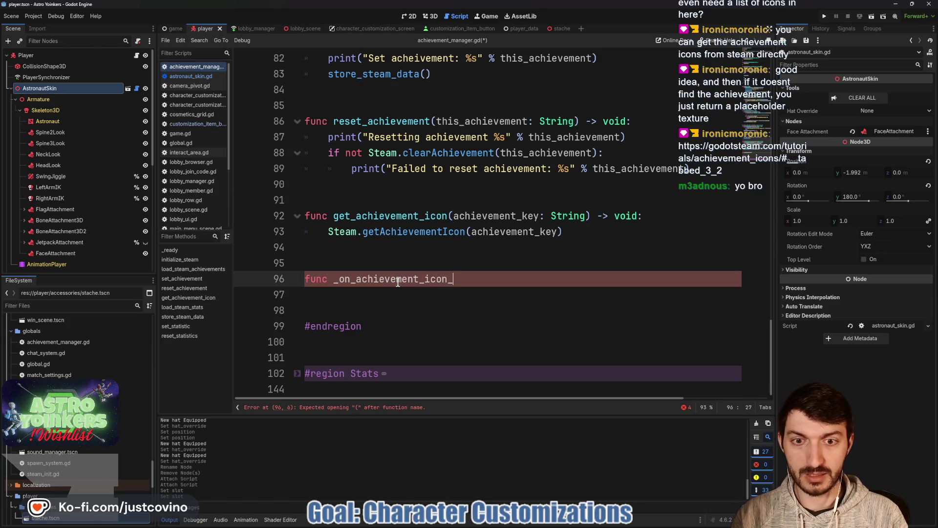
{"action": "type", "text": "() -> void:"}
{"action": "key", "text": "Return"}
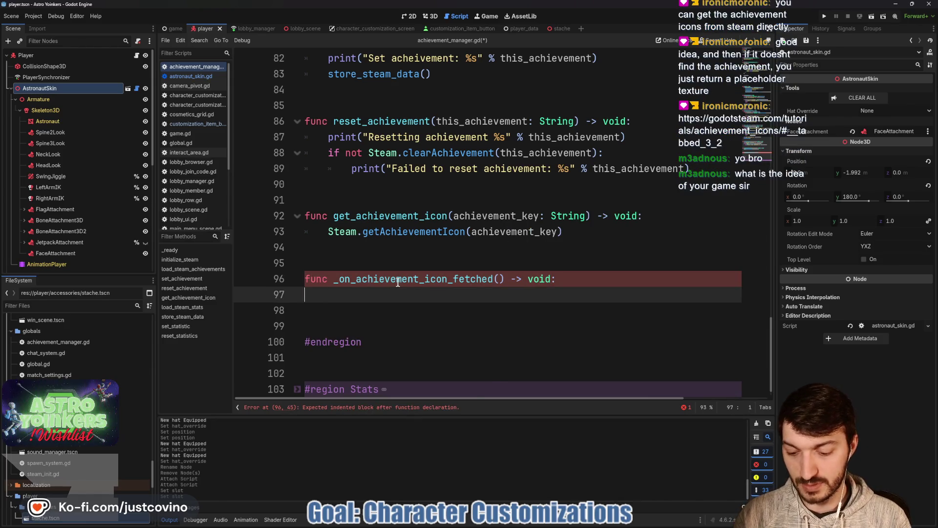
{"action": "key", "text": "ctrl+v"}
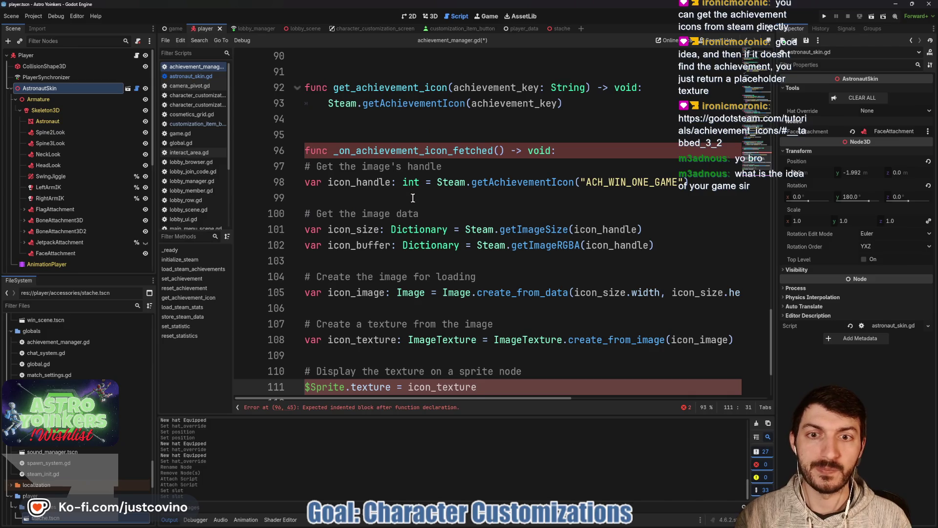
{"action": "scroll", "coordinate": [406, 195], "scroll_direction": "down", "scroll_amount": 2}
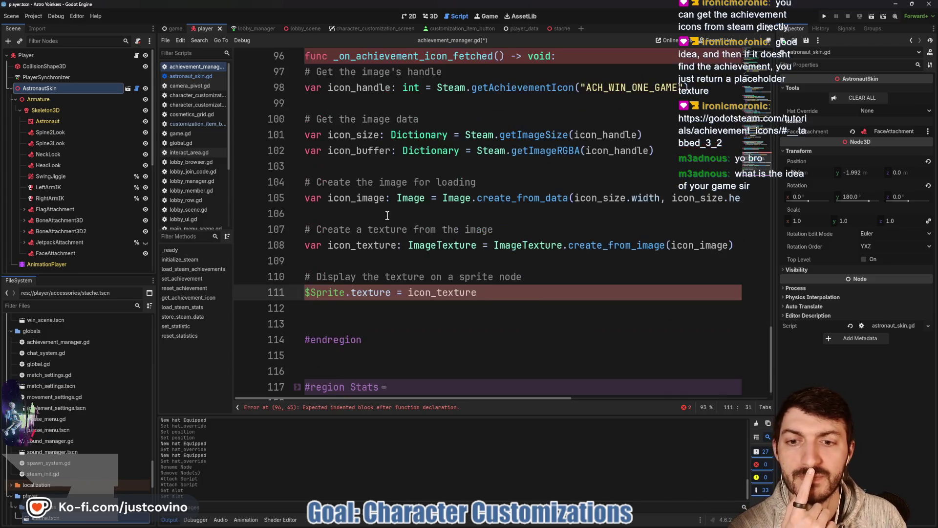
{"action": "scroll", "coordinate": [389, 216], "scroll_direction": "up", "scroll_amount": 3}
{"action": "scroll", "coordinate": [389, 217], "scroll_direction": "down", "scroll_amount": 2}
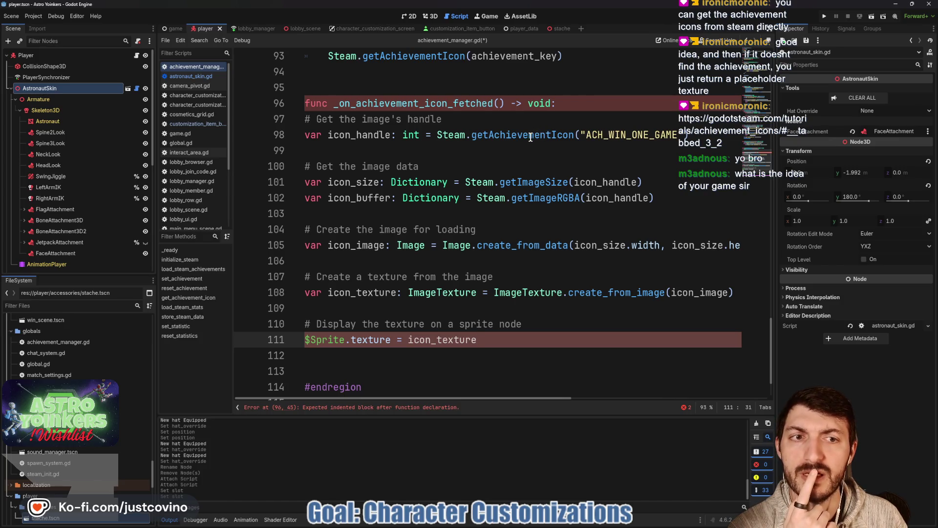
{"action": "mouse_move", "coordinate": [530, 138]}
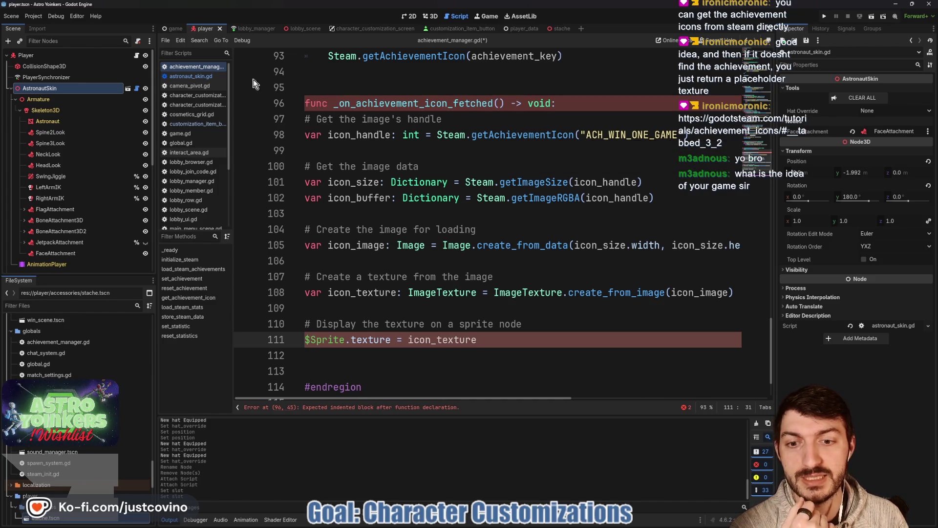
{"action": "key", "text": "alt+Tab"}
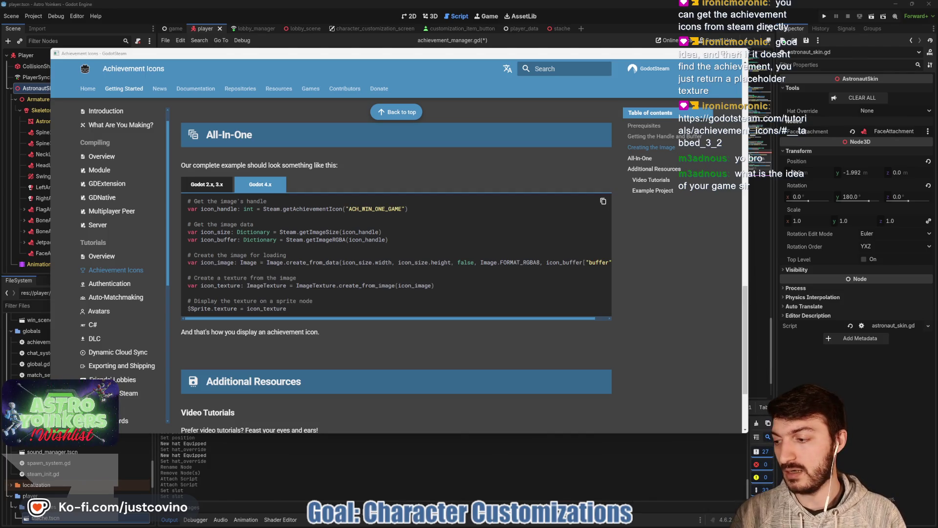
Step: Close the docs, view the Astro Yoinkers page in the Steam store, then close Steam
{"action": "left_click", "coordinate": [742, 56]}
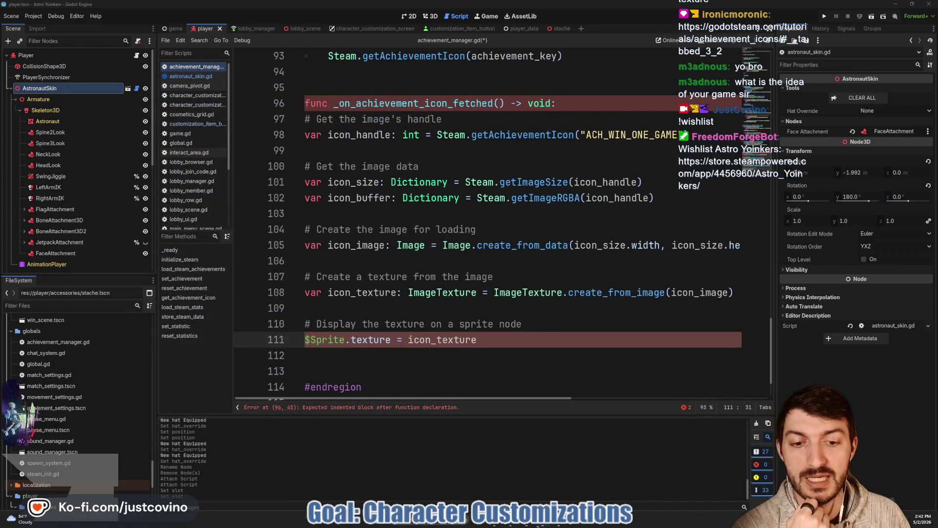
{"action": "left_click", "coordinate": [538, 525]}
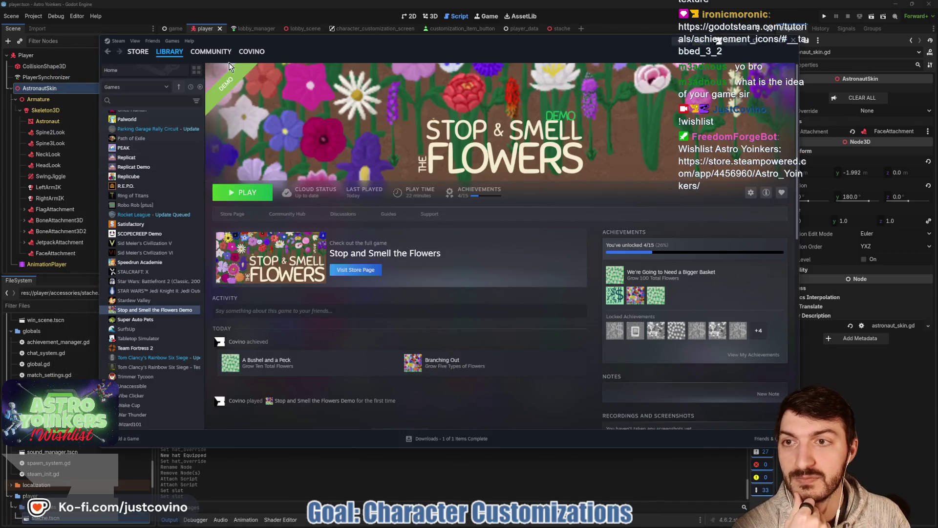
{"action": "left_click", "coordinate": [138, 51]}
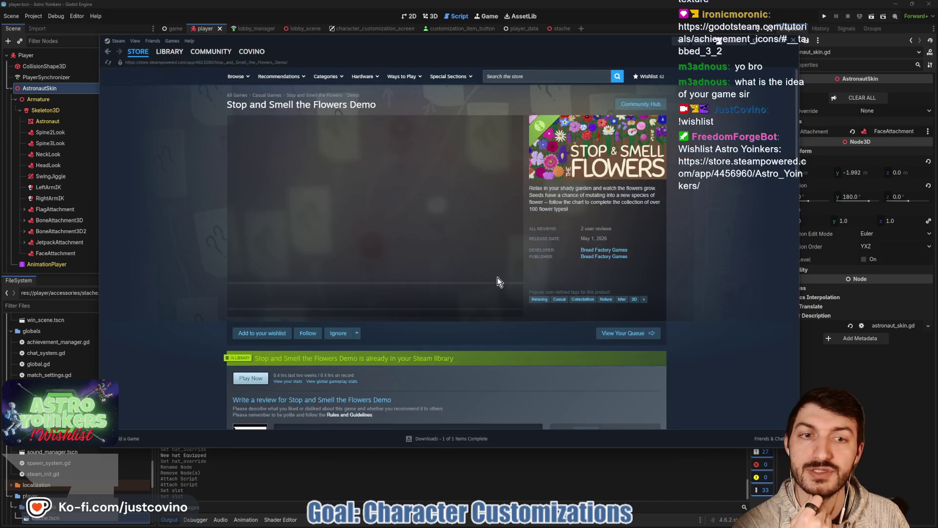
{"action": "left_click", "coordinate": [524, 76]}
{"action": "type", "text": "astro yo"}
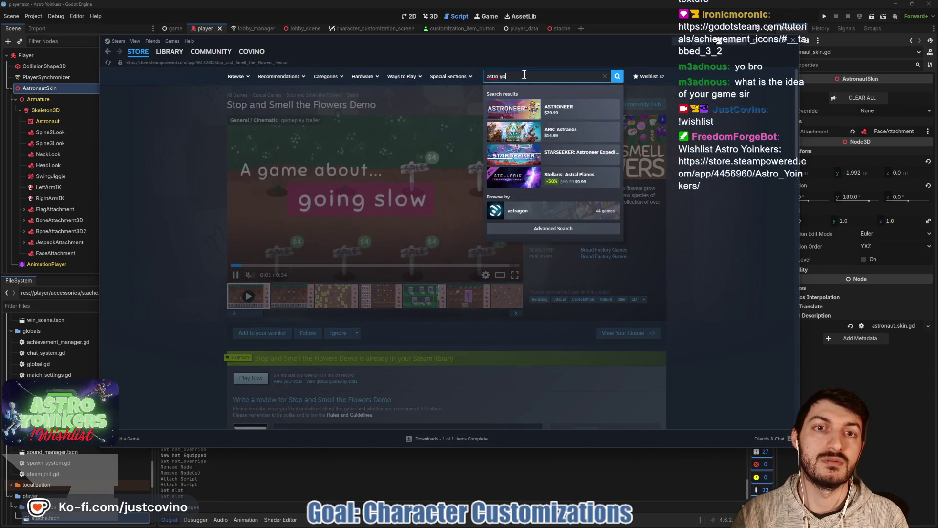
{"action": "type", "text": "inkers"}
{"action": "left_click", "coordinate": [550, 106]}
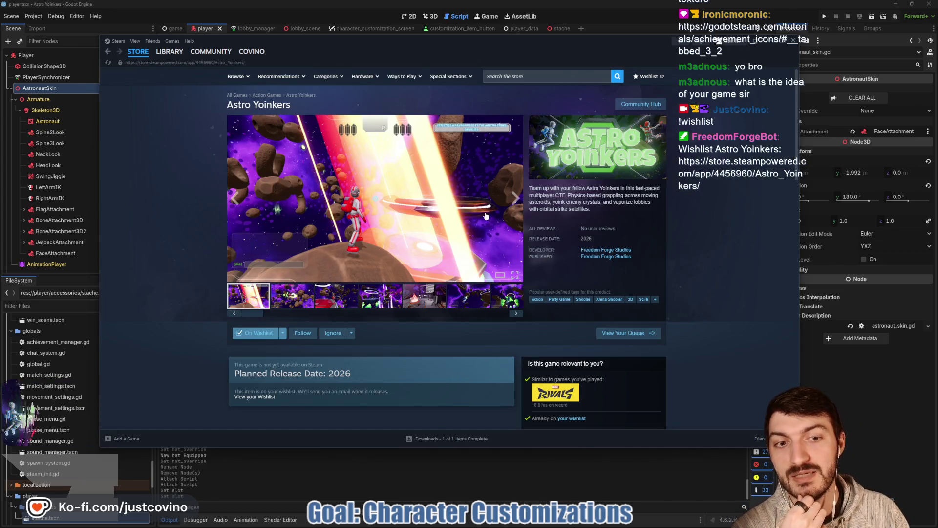
{"action": "scroll", "coordinate": [486, 215], "scroll_direction": "down", "scroll_amount": 2}
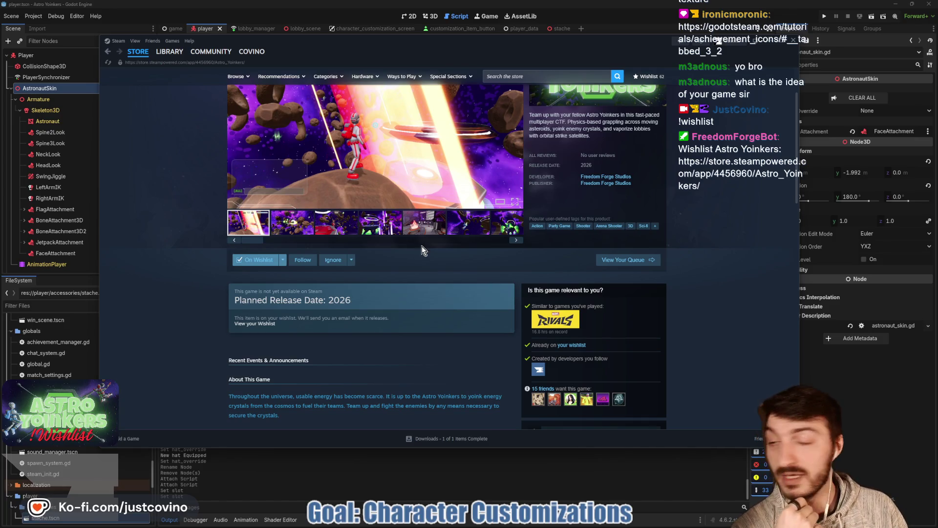
{"action": "left_click", "coordinate": [893, 443]}
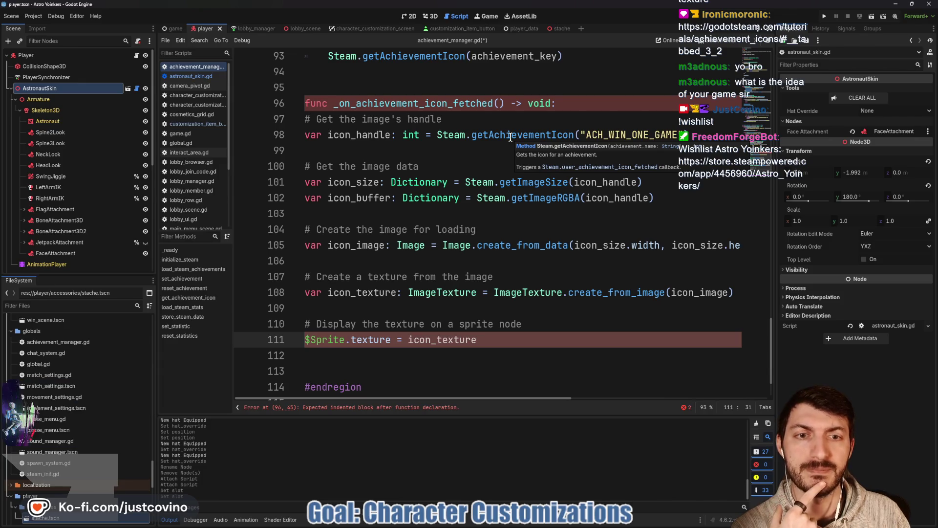
Step: Paste the icon example into get_achievement_icon and delete the duplicate _on_achievement_icon_fetched function
{"action": "scroll", "coordinate": [550, 319], "scroll_direction": "up", "scroll_amount": 3}
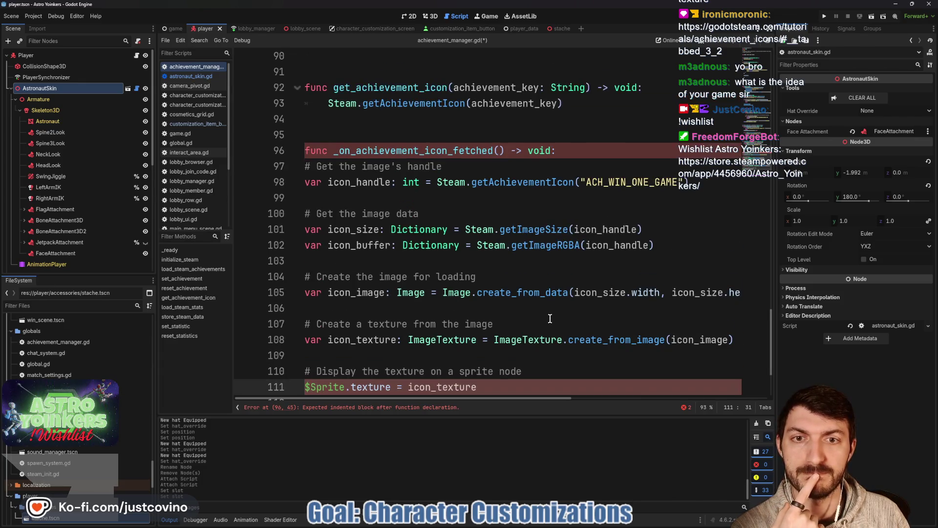
{"action": "scroll", "coordinate": [547, 316], "scroll_direction": "up", "scroll_amount": 2}
{"action": "left_click_drag", "start_coordinate": [563, 245], "coordinate": [323, 241]}
{"action": "key", "text": "ctrl+v"}
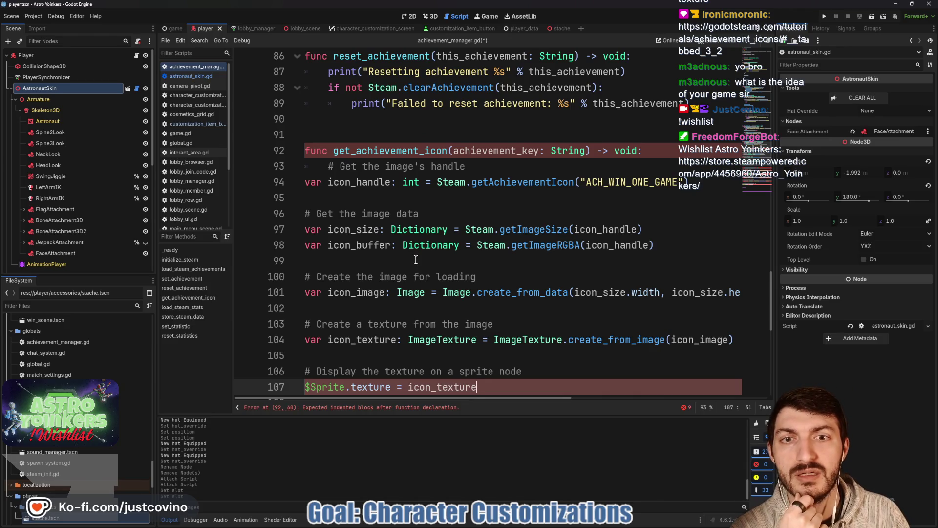
{"action": "key", "text": "ctrl+v"}
{"action": "scroll", "coordinate": [495, 325], "scroll_direction": "down", "scroll_amount": 3}
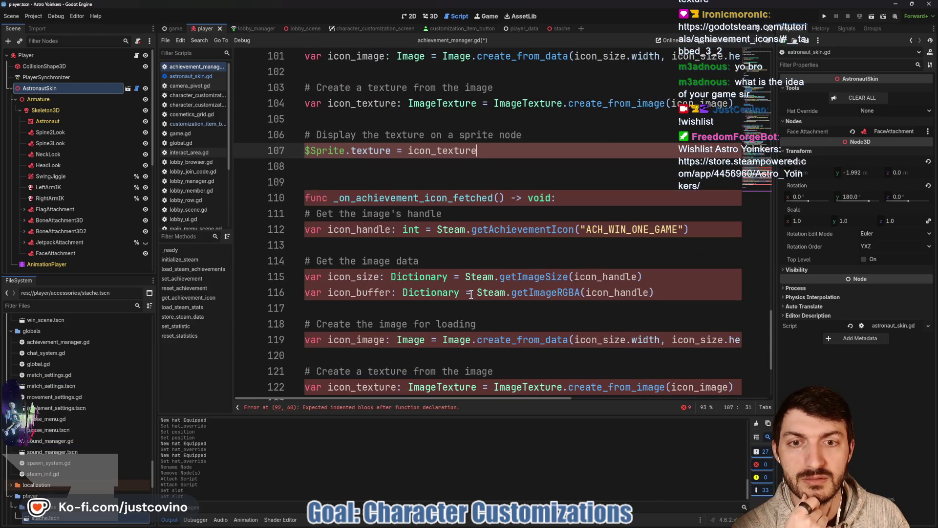
{"action": "mouse_move", "coordinate": [303, 197]}
{"action": "left_mouse_down"}
{"action": "mouse_move", "coordinate": [342, 205]}
{"action": "mouse_move", "coordinate": [556, 352]}
{"action": "mouse_move", "coordinate": [538, 299]}
{"action": "left_mouse_up"}
{"action": "scroll", "coordinate": [555, 352], "scroll_direction": "down", "scroll_amount": 3}
{"action": "key", "text": "BackSpace"}
Step: Indent the pasted icon_handle and remaining body lines into get_achievement_icon
{"action": "scroll", "coordinate": [528, 294], "scroll_direction": "up", "scroll_amount": 8}
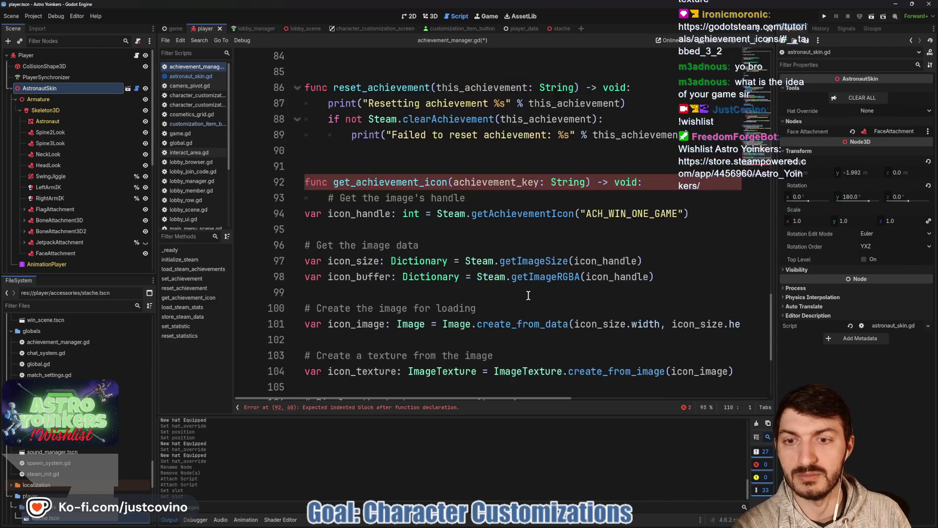
{"action": "scroll", "coordinate": [528, 293], "scroll_direction": "down", "scroll_amount": 3}
{"action": "scroll", "coordinate": [439, 268], "scroll_direction": "up", "scroll_amount": 3}
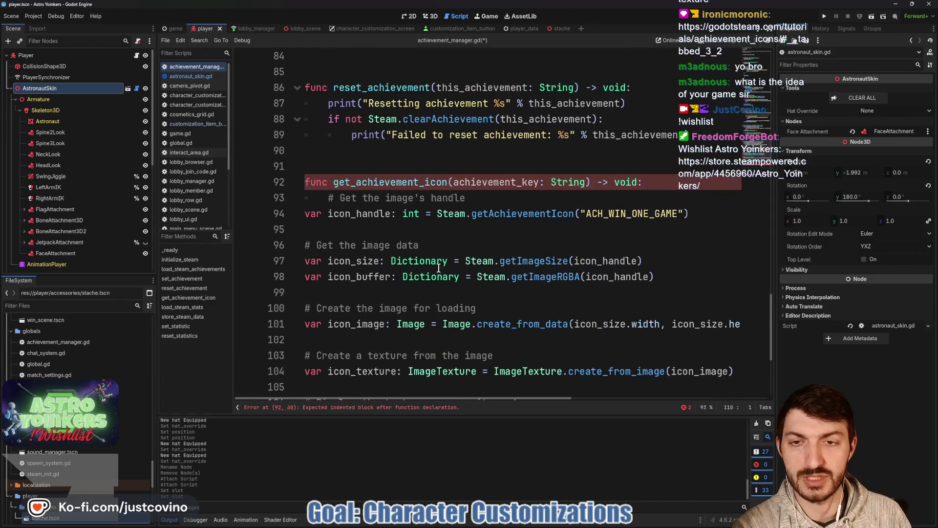
{"action": "left_click", "coordinate": [304, 213]}
{"action": "key", "text": "Tab"}
{"action": "left_click", "coordinate": [355, 226]}
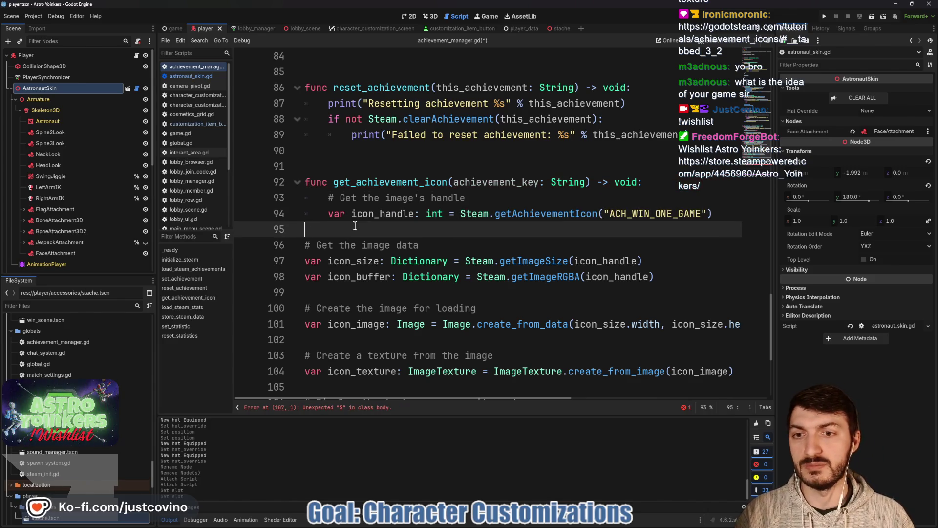
{"action": "left_click", "coordinate": [306, 247]}
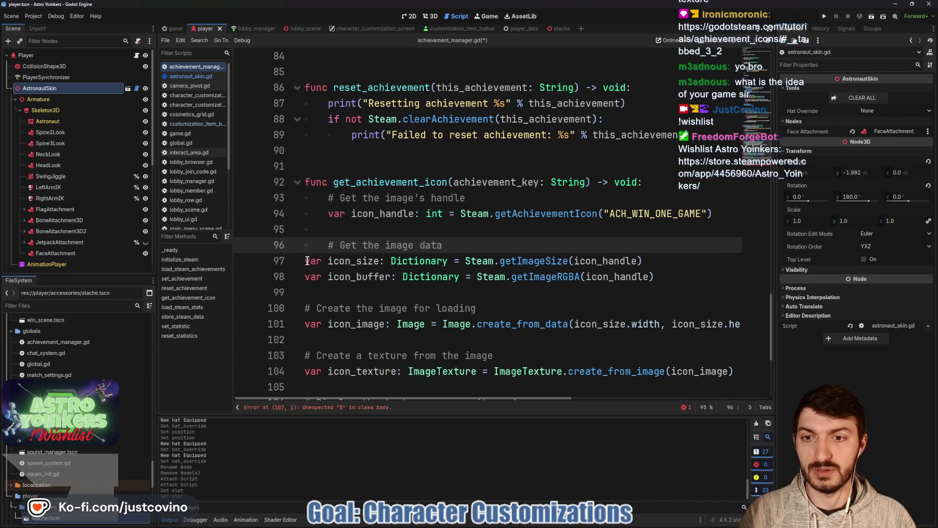
{"action": "mouse_move", "coordinate": [304, 261]}
{"action": "left_mouse_down"}
{"action": "mouse_move", "coordinate": [484, 281]}
{"action": "mouse_move", "coordinate": [494, 357]}
{"action": "mouse_move", "coordinate": [554, 386]}
{"action": "mouse_move", "coordinate": [532, 342]}
{"action": "mouse_move", "coordinate": [497, 314]}
{"action": "mouse_move", "coordinate": [433, 319]}
{"action": "left_mouse_up"}
{"action": "key", "text": "Tab"}
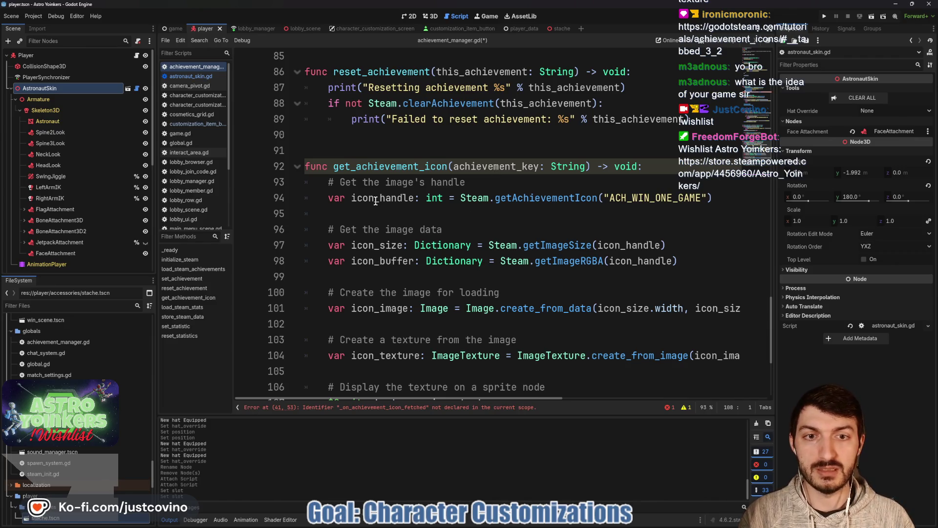
Step: Replace the ACH_WIN_ONE_GAME string on line 94 with achievement_key
{"action": "left_click_drag", "start_coordinate": [604, 198], "coordinate": [707, 197]}
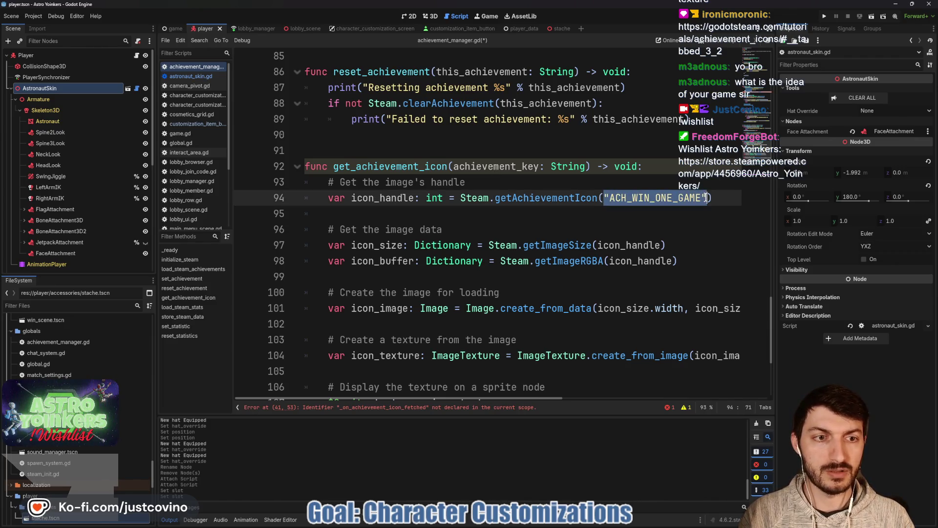
{"action": "type", "text": "achieve"}
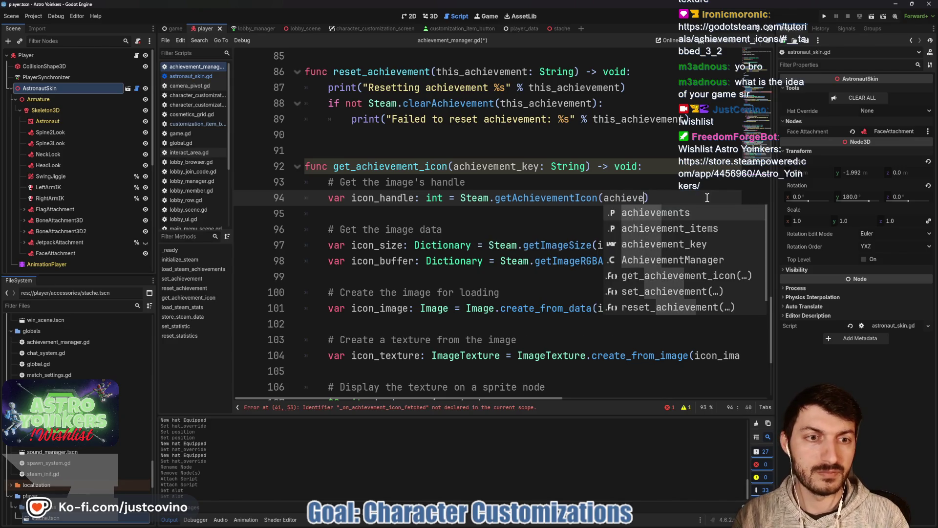
{"action": "key", "text": "Return"}
{"action": "left_click", "coordinate": [602, 228]}
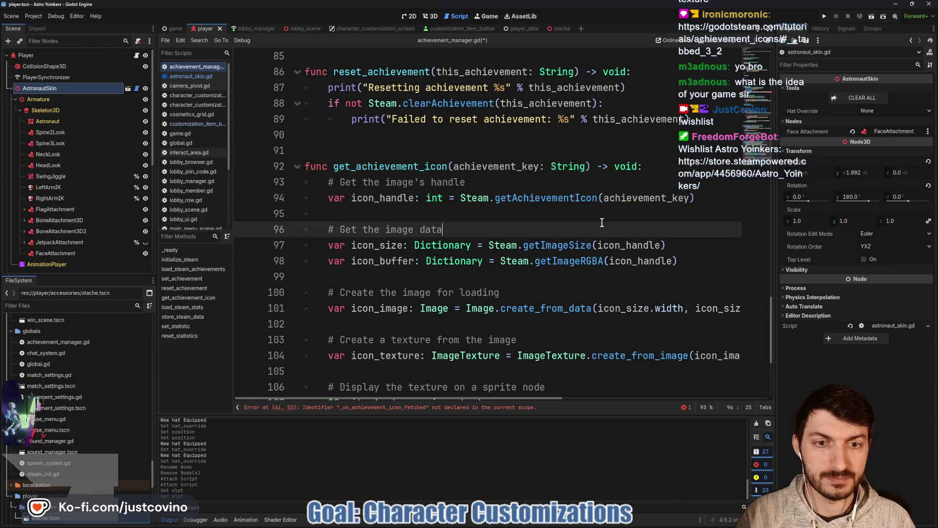
{"action": "scroll", "coordinate": [518, 226], "scroll_direction": "down", "scroll_amount": 1}
{"action": "scroll", "coordinate": [518, 226], "scroll_direction": "up", "scroll_amount": 15}
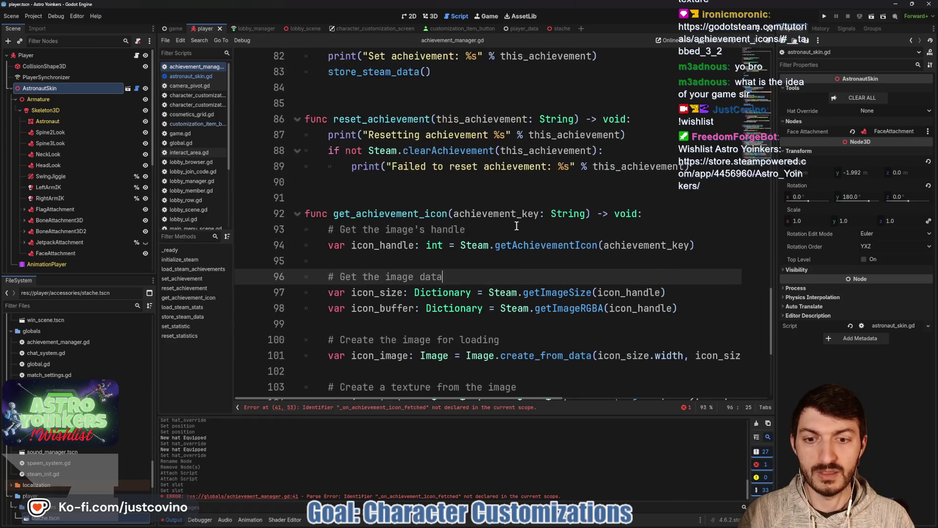
{"action": "scroll", "coordinate": [517, 226], "scroll_direction": "up", "scroll_amount": 5}
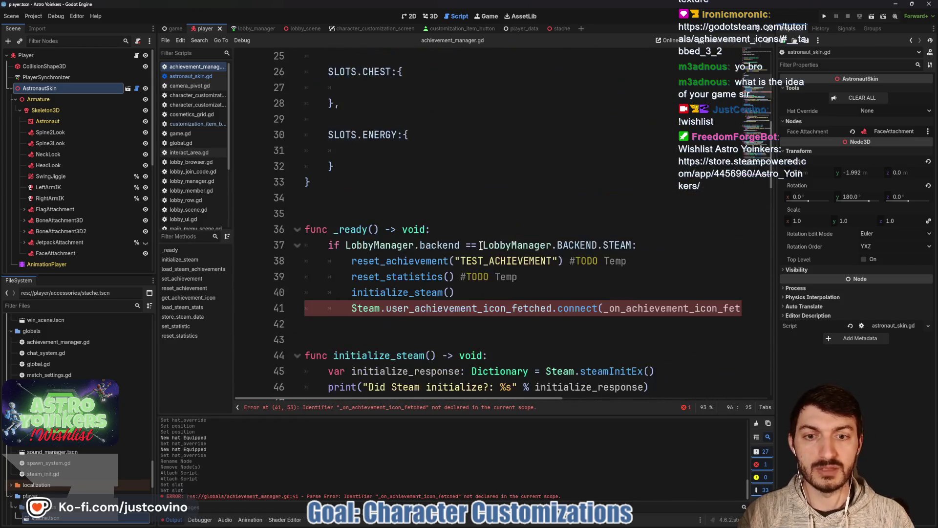
Step: Delete the line 41 signal connection in _ready and save achievement_manager.gd
{"action": "triple_click", "coordinate": [335, 309]}
{"action": "key", "text": "BackSpace"}
{"action": "key", "text": "BackSpace"}
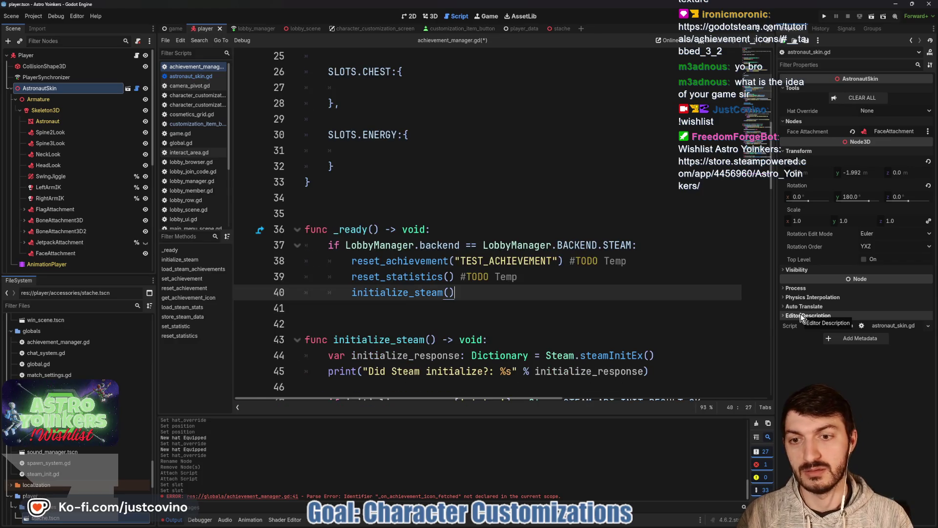
{"action": "key", "text": "ctrl+s"}
Step: Select the sprite-display comment and $Sprite.texture lines at the end of get_achievement_icon
{"action": "scroll", "coordinate": [519, 266], "scroll_direction": "down", "scroll_amount": 13}
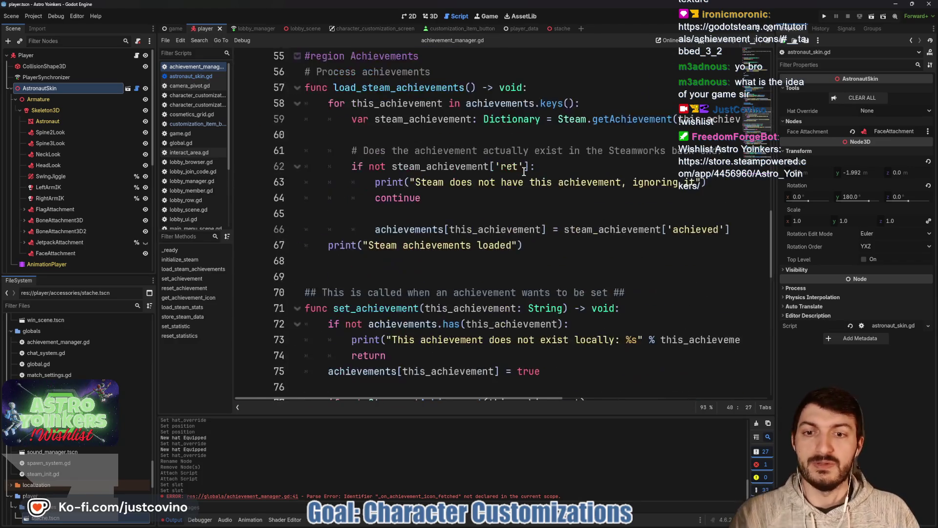
{"action": "scroll", "coordinate": [516, 176], "scroll_direction": "down", "scroll_amount": 6}
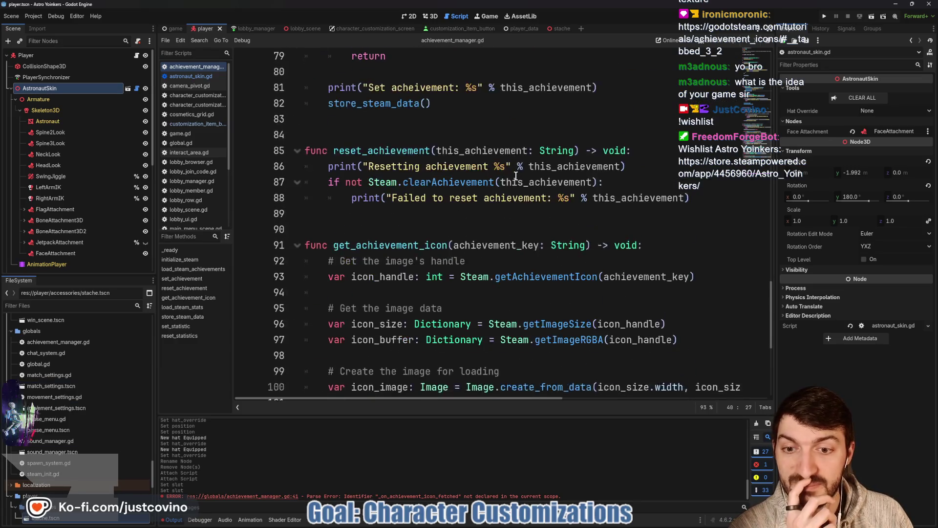
{"action": "scroll", "coordinate": [416, 184], "scroll_direction": "down", "scroll_amount": 2}
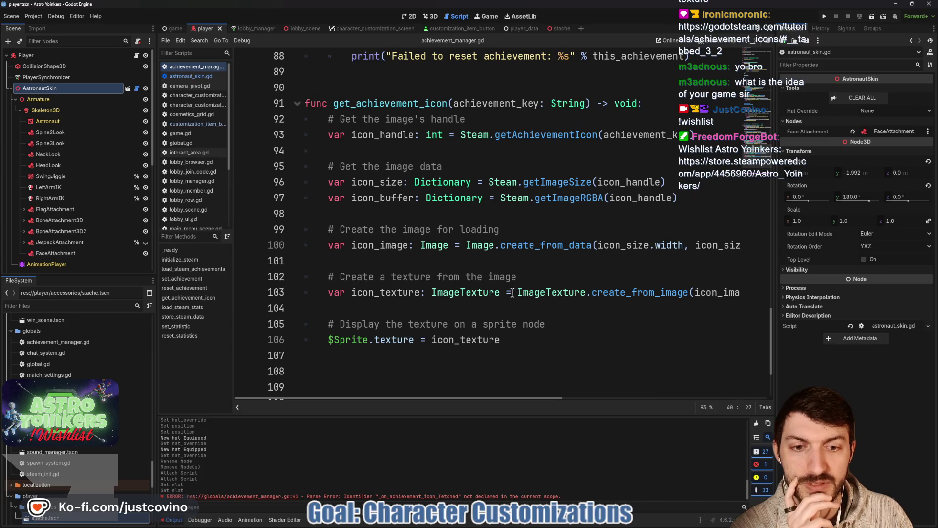
{"action": "left_click_drag", "start_coordinate": [527, 339], "coordinate": [309, 341]}
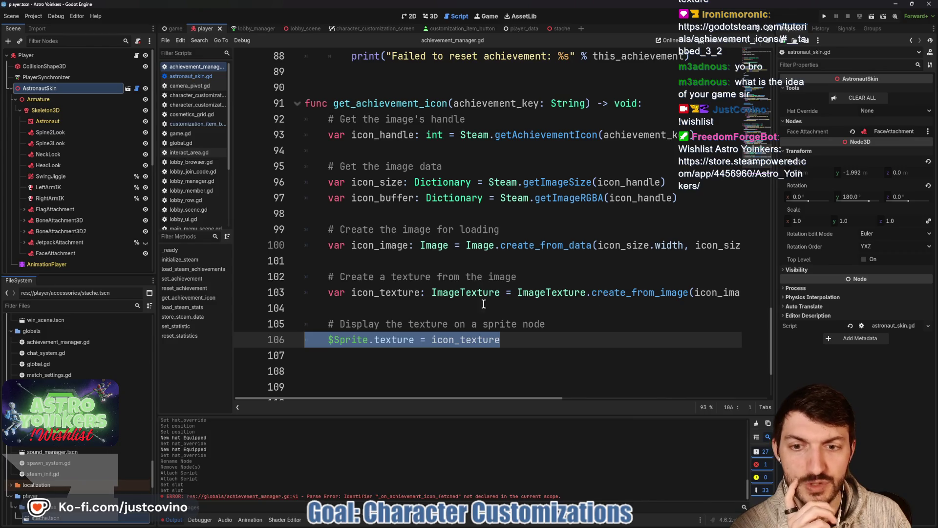
{"action": "mouse_move", "coordinate": [509, 341]}
{"action": "left_mouse_down"}
{"action": "mouse_move", "coordinate": [519, 341]}
{"action": "mouse_move", "coordinate": [259, 323]}
{"action": "left_mouse_up"}
Step: Delete the selected sprite display lines from get_achievement_icon
{"action": "key", "text": "BackSpace"}
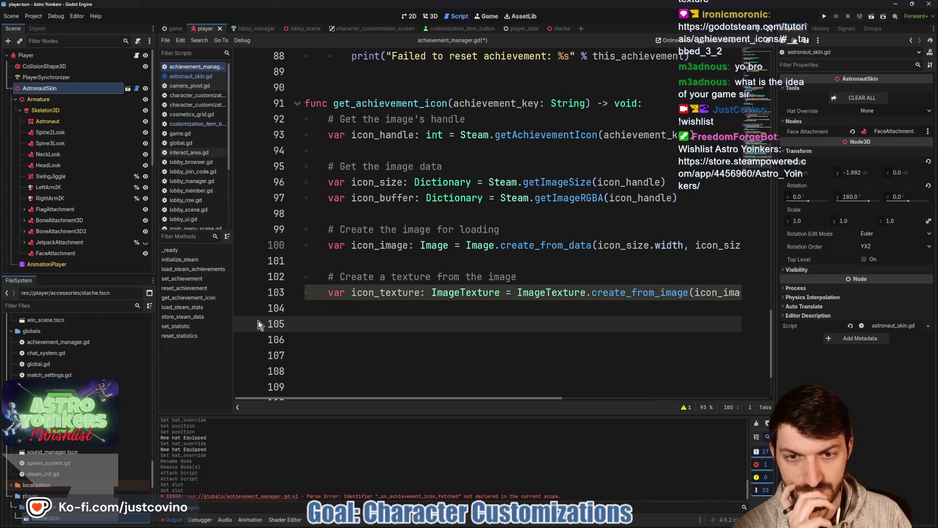
{"action": "scroll", "coordinate": [483, 309], "scroll_direction": "right", "scroll_amount": 4}
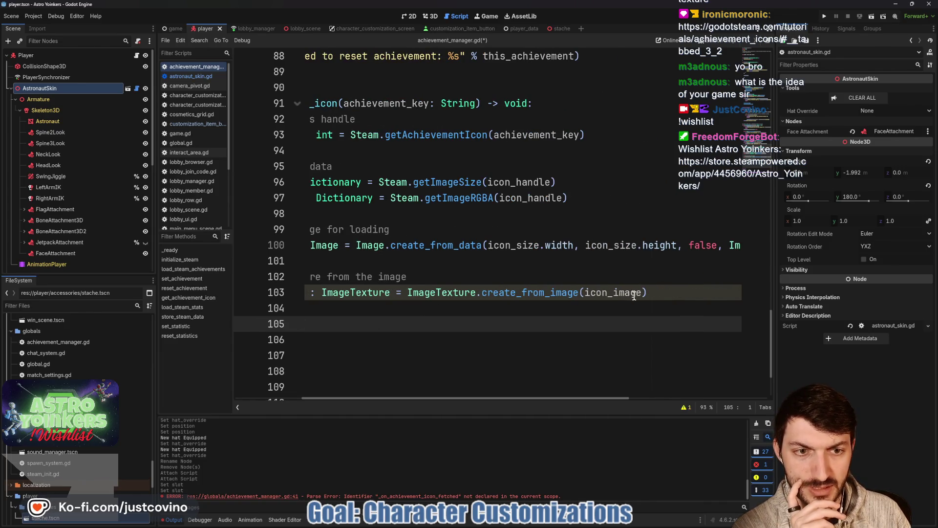
{"action": "mouse_move", "coordinate": [447, 290]}
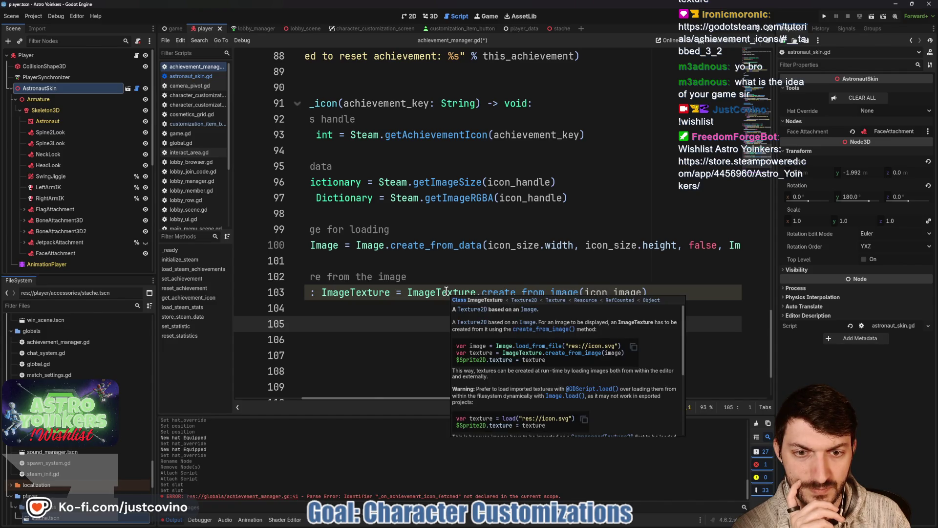
{"action": "scroll", "coordinate": [469, 313], "scroll_direction": "left", "scroll_amount": 4}
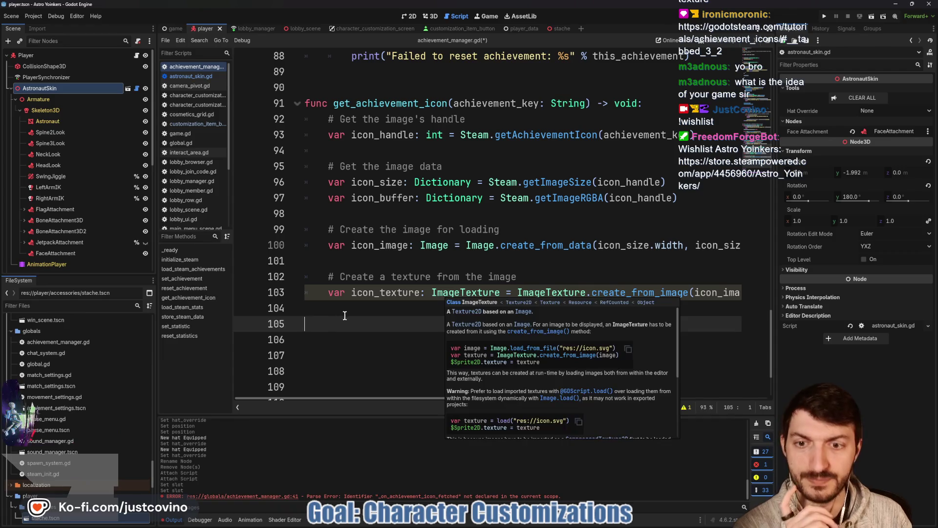
Step: End get_achievement_icon with 'return icon_texture' on line 104
{"action": "key", "text": "BackSpace"}
{"action": "type", "text": "r"}
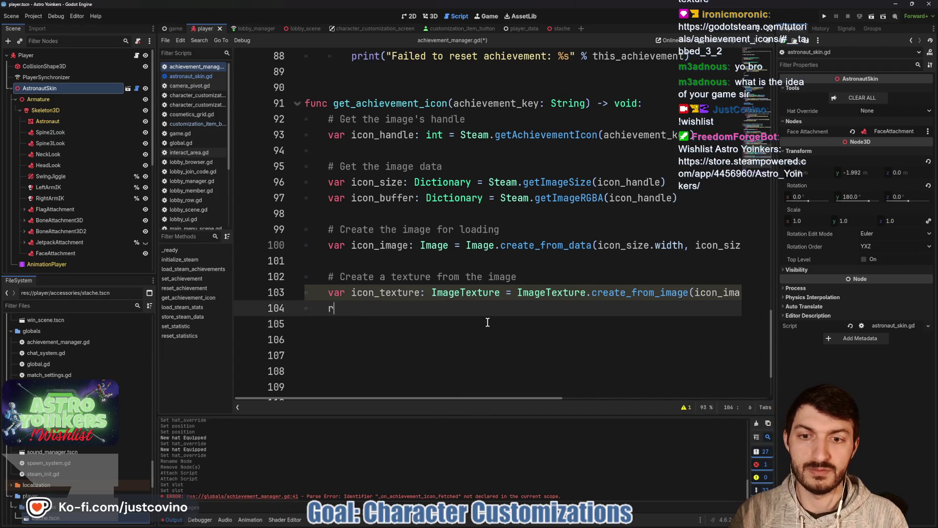
{"action": "type", "text": "et"}
{"action": "key", "text": "BackSpace"}
{"action": "key", "text": "BackSpace"}
{"action": "type", "text": "tu"}
{"action": "key", "text": "BackSpace"}
{"action": "key", "text": "BackSpace"}
{"action": "type", "text": "etu"}
{"action": "key", "text": "BackSpace"}
{"action": "key", "text": "BackSpace"}
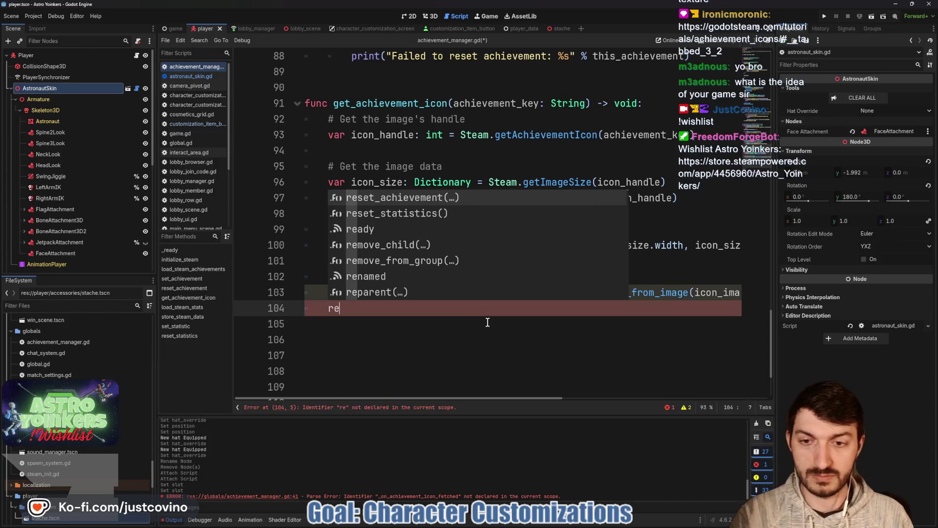
{"action": "type", "text": "turn i"}
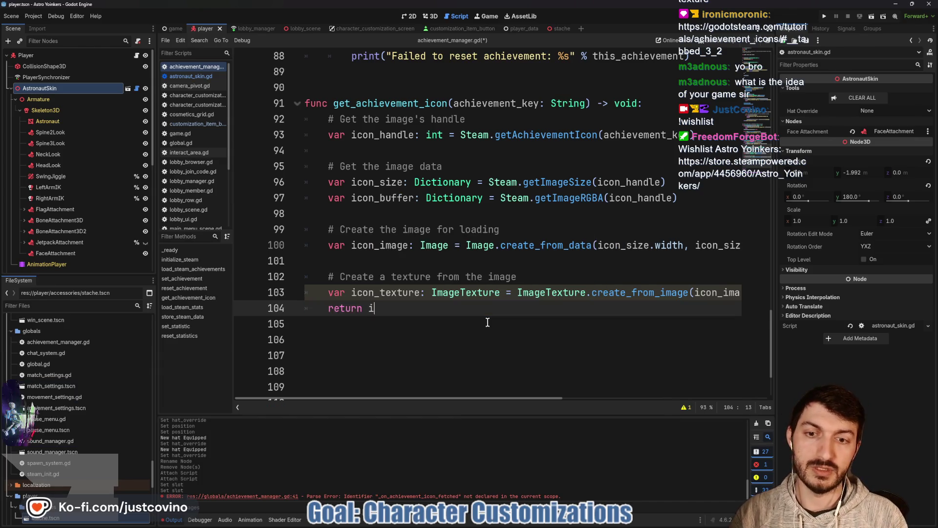
{"action": "type", "text": "con_te"}
{"action": "key", "text": "Return"}
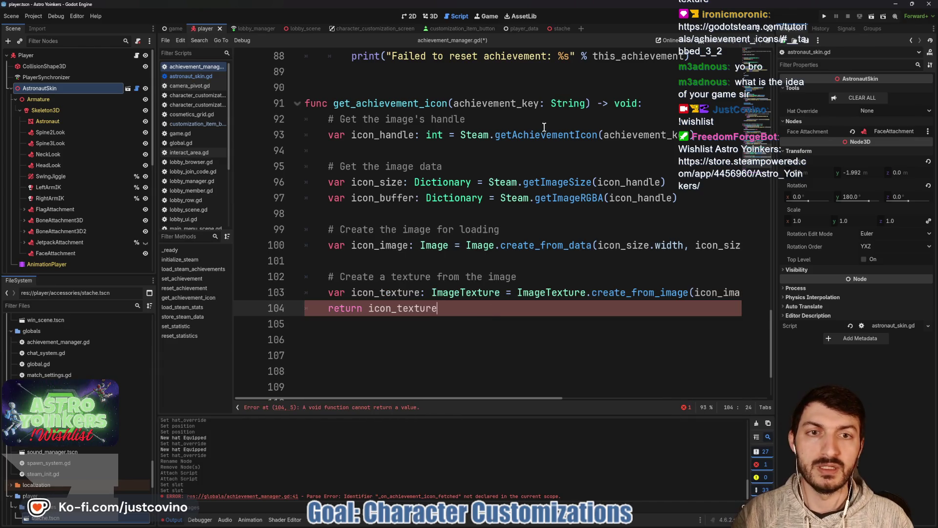
Step: Change get_achievement_icon's return type from void to Texture2D, save, and add a blank line above it
{"action": "left_click_drag", "start_coordinate": [615, 105], "coordinate": [634, 103]}
{"action": "type", "text": "Te"}
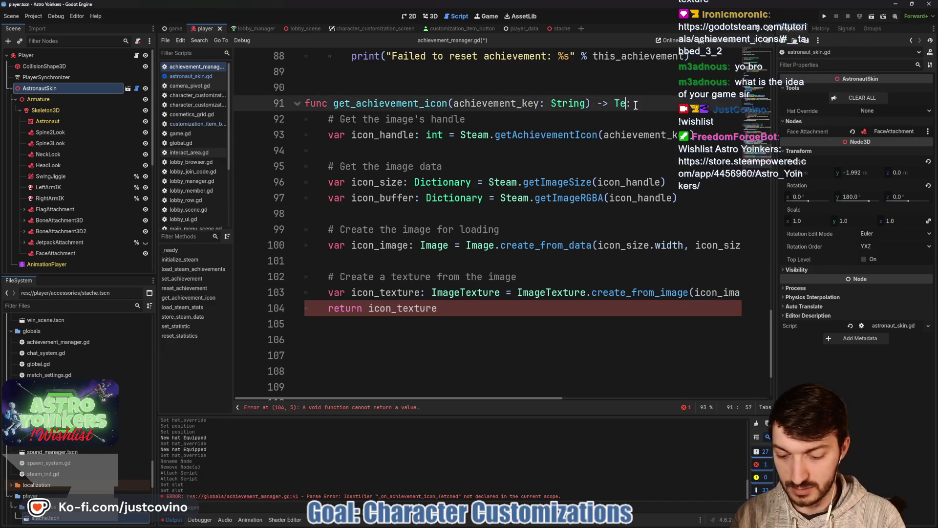
{"action": "type", "text": "xture2D"}
{"action": "key", "text": "Return"}
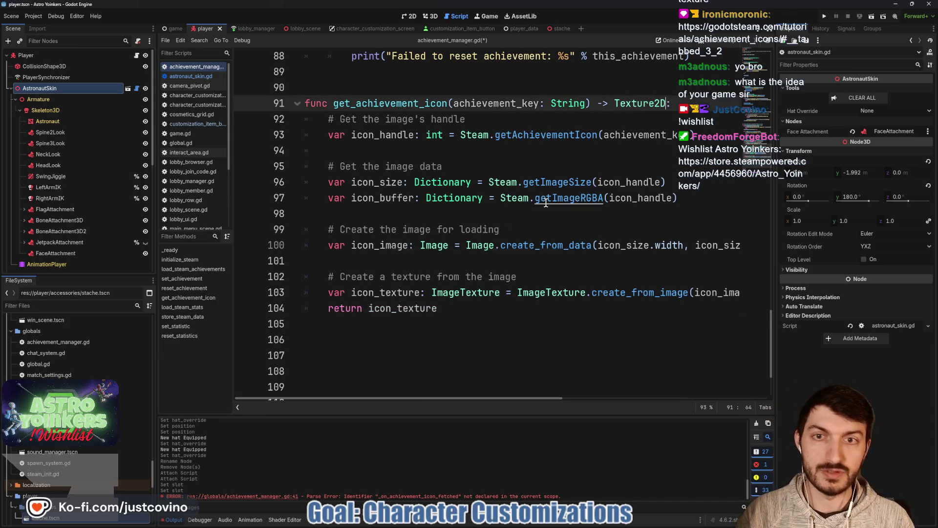
{"action": "key", "text": "ctrl+s"}
{"action": "left_click", "coordinate": [359, 90]}
{"action": "key", "text": "Return"}
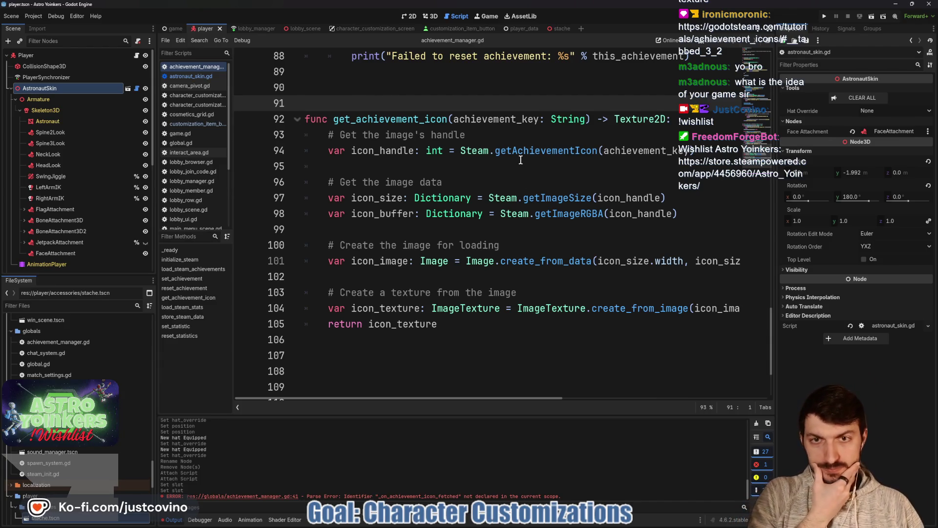
{"action": "mouse_move", "coordinate": [526, 154]}
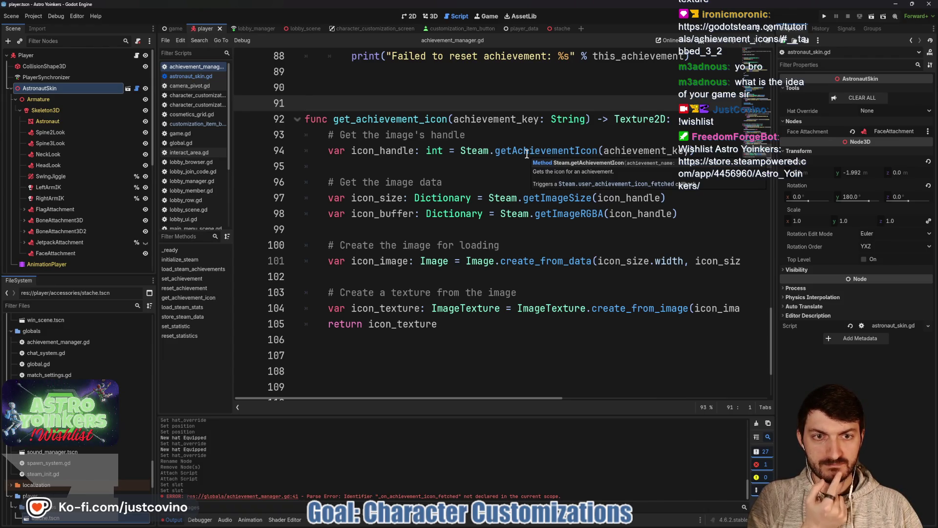
Step: Inspect the getAchievementIcon call, then delete the extra blank line before get_achievement_icon
{"action": "right_click", "coordinate": [526, 154]}
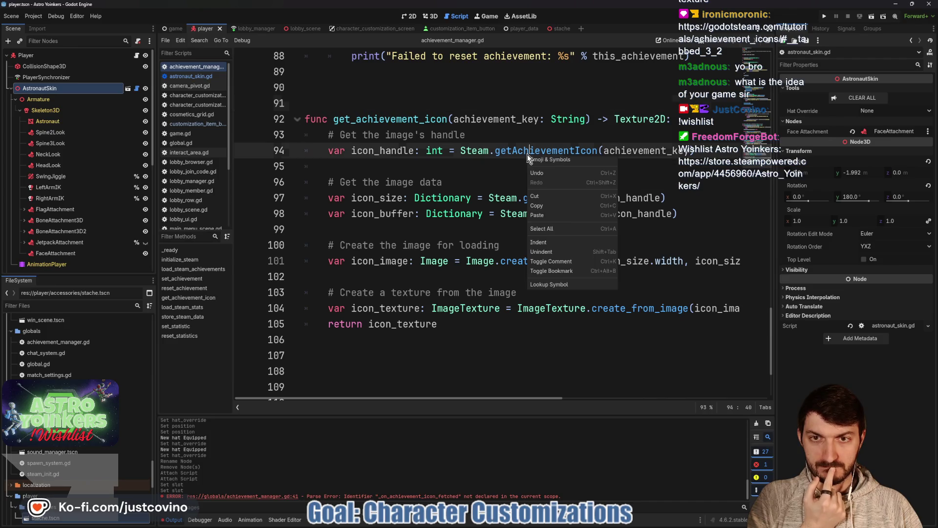
{"action": "left_click", "coordinate": [479, 166]}
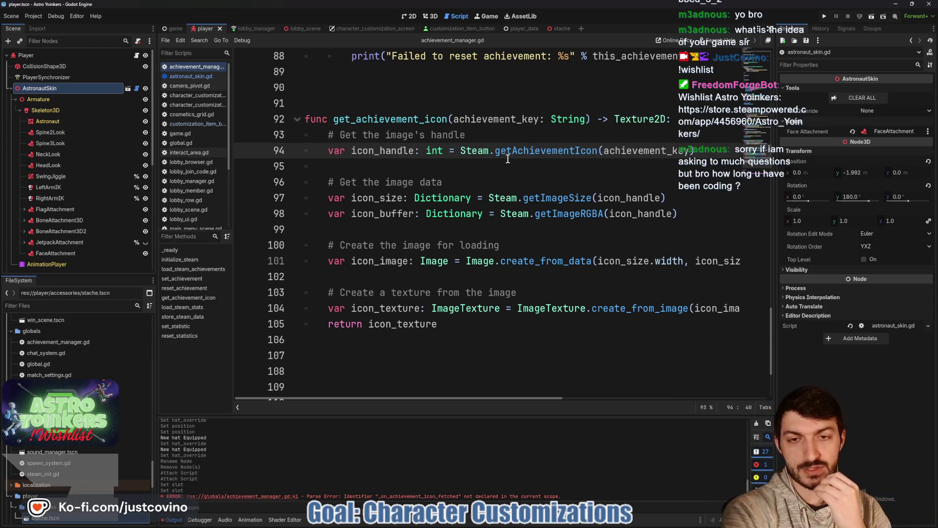
{"action": "left_click", "coordinate": [508, 165]}
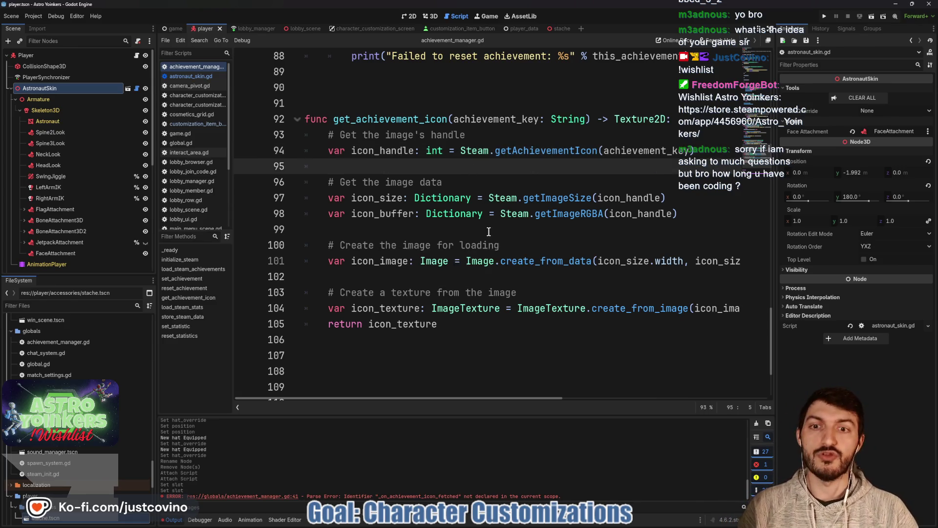
{"action": "scroll", "coordinate": [491, 255], "scroll_direction": "up", "scroll_amount": 2}
{"action": "left_click", "coordinate": [337, 183]}
{"action": "key", "text": "BackSpace"}
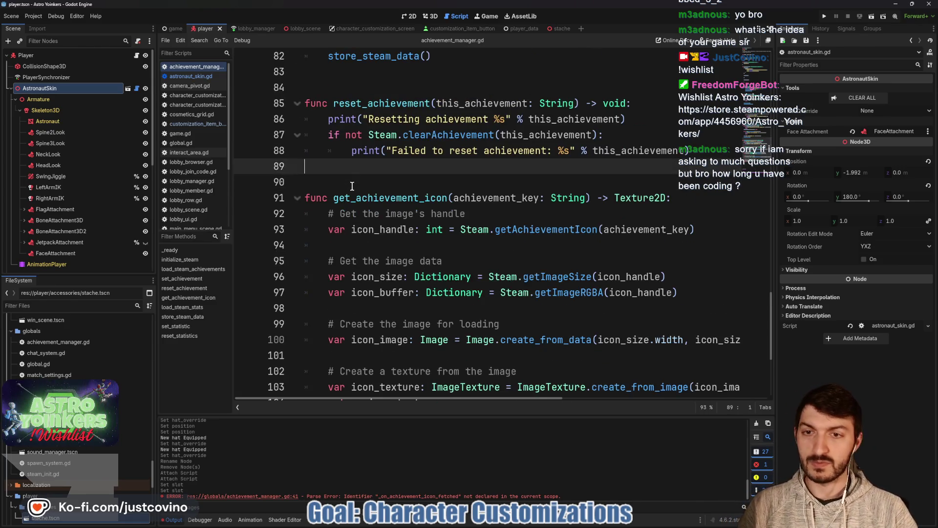
Step: Remove the surplus blank lines above #endregion and save the script
{"action": "scroll", "coordinate": [352, 187], "scroll_direction": "up", "scroll_amount": 3}
{"action": "scroll", "coordinate": [381, 206], "scroll_direction": "down", "scroll_amount": 4}
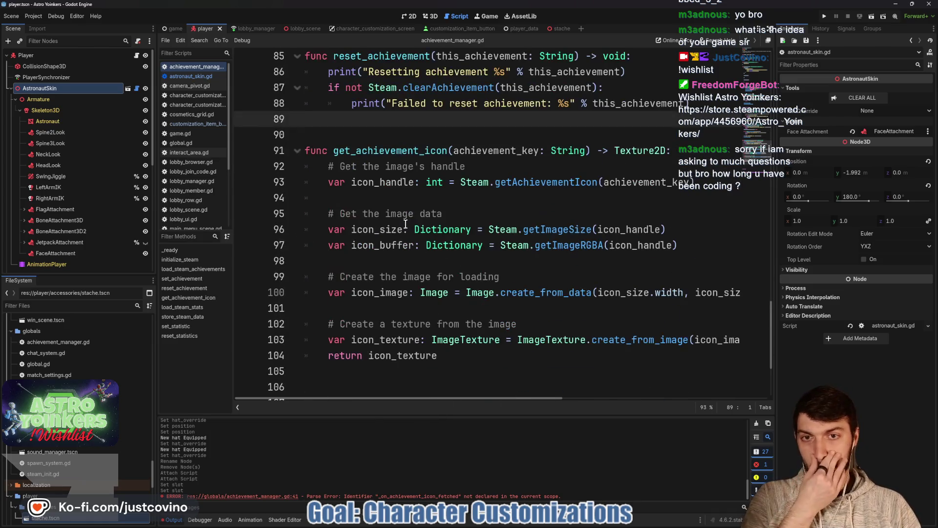
{"action": "scroll", "coordinate": [407, 214], "scroll_direction": "up", "scroll_amount": 1}
{"action": "scroll", "coordinate": [388, 185], "scroll_direction": "down", "scroll_amount": 4}
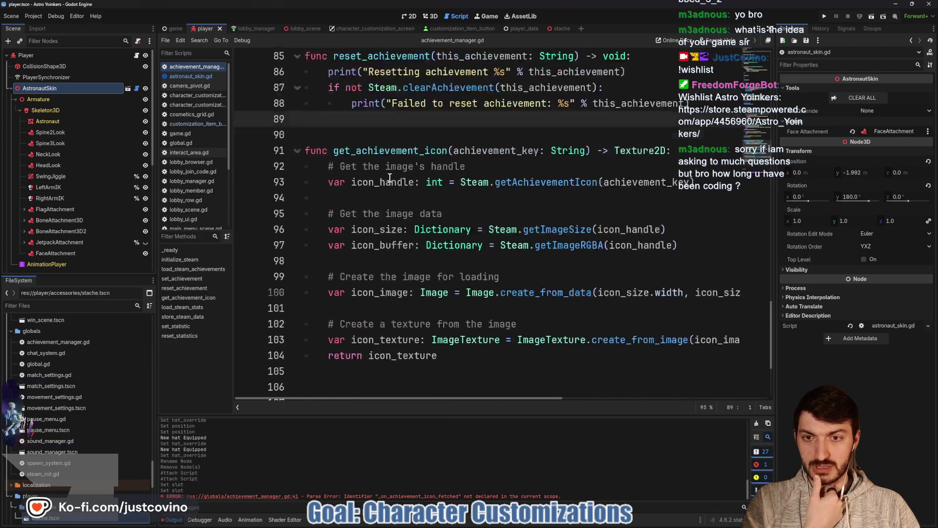
{"action": "left_click", "coordinate": [303, 252]}
{"action": "key", "text": "Delete"}
{"action": "key", "text": "Delete"}
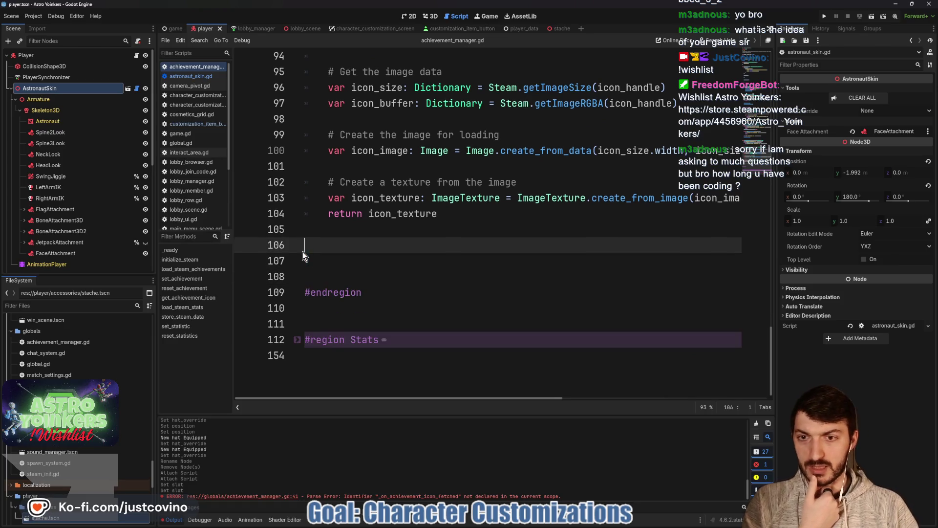
{"action": "key", "text": "Up"}
{"action": "key", "text": "Delete"}
{"action": "key", "text": "Delete"}
{"action": "key", "text": "Delete"}
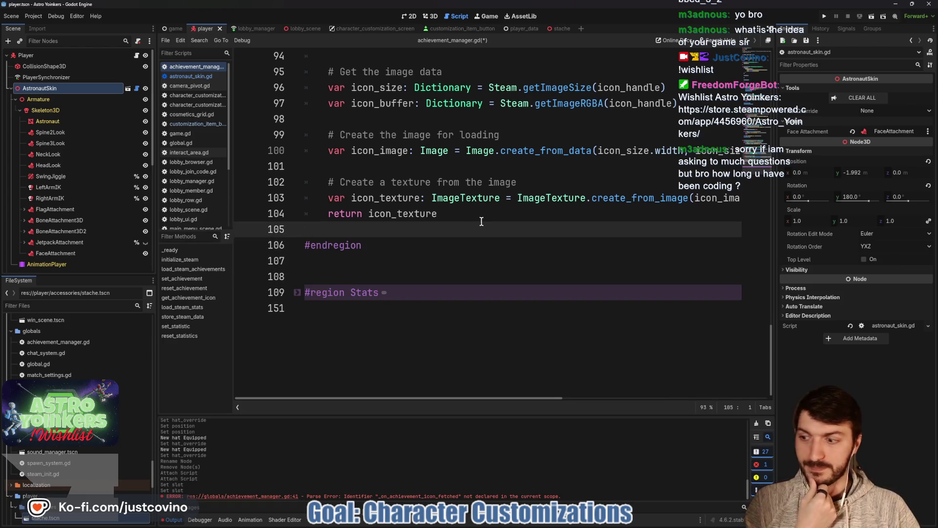
{"action": "key", "text": "ctrl+s"}
Step: Select the get_achievement_icon function name
{"action": "scroll", "coordinate": [479, 225], "scroll_direction": "up", "scroll_amount": 5}
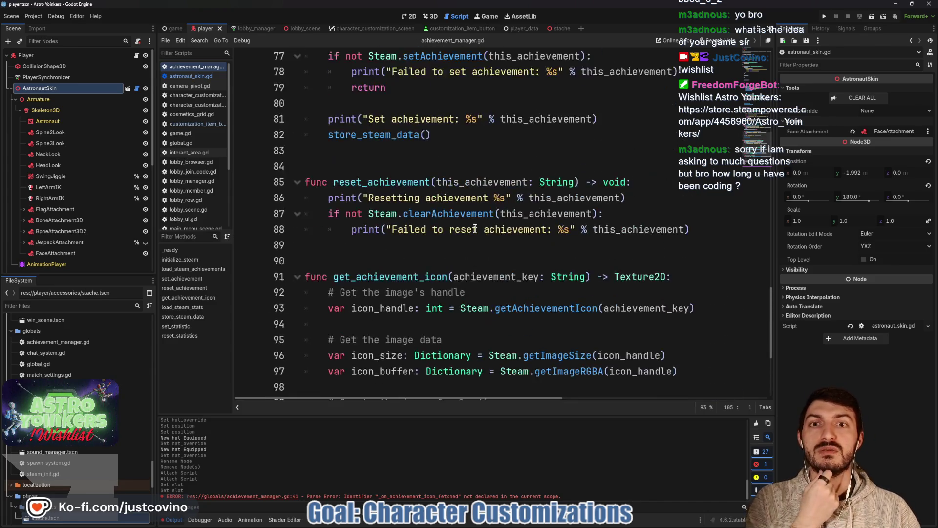
{"action": "double_click", "coordinate": [390, 276]}
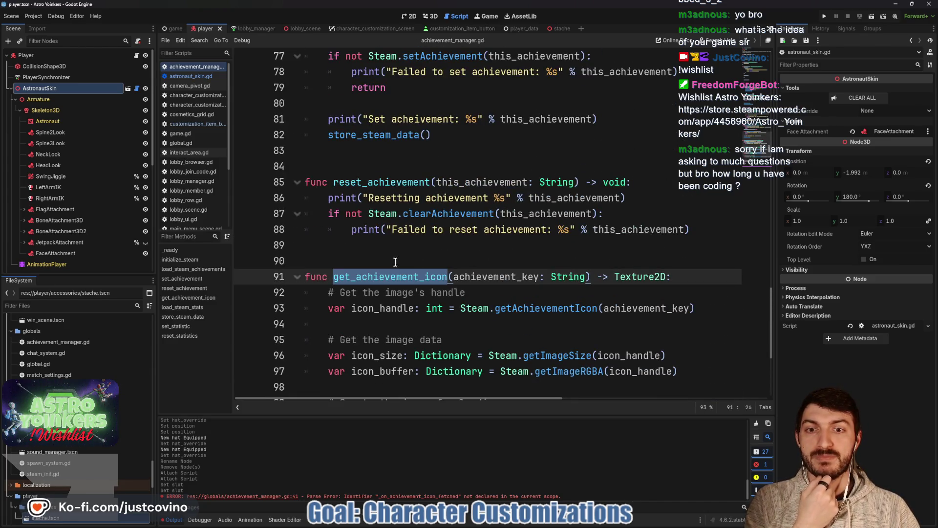
{"action": "scroll", "coordinate": [387, 247], "scroll_direction": "up", "scroll_amount": 3}
{"action": "scroll", "coordinate": [388, 246], "scroll_direction": "down", "scroll_amount": 4}
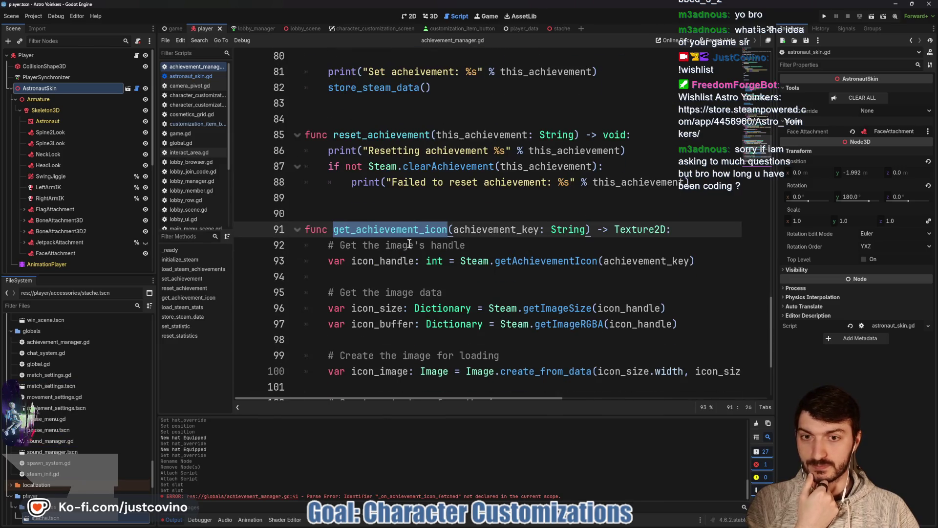
{"action": "scroll", "coordinate": [497, 243], "scroll_direction": "up", "scroll_amount": 1}
{"action": "scroll", "coordinate": [496, 243], "scroll_direction": "up", "scroll_amount": 7}
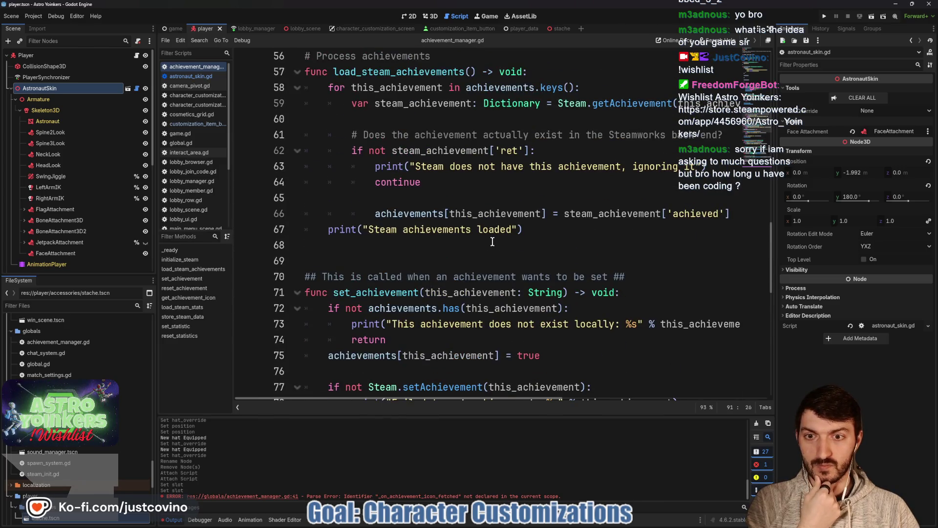
{"action": "scroll", "coordinate": [492, 242], "scroll_direction": "down", "scroll_amount": 1}
{"action": "scroll", "coordinate": [490, 240], "scroll_direction": "up", "scroll_amount": 6}
{"action": "scroll", "coordinate": [490, 241], "scroll_direction": "up", "scroll_amount": 7}
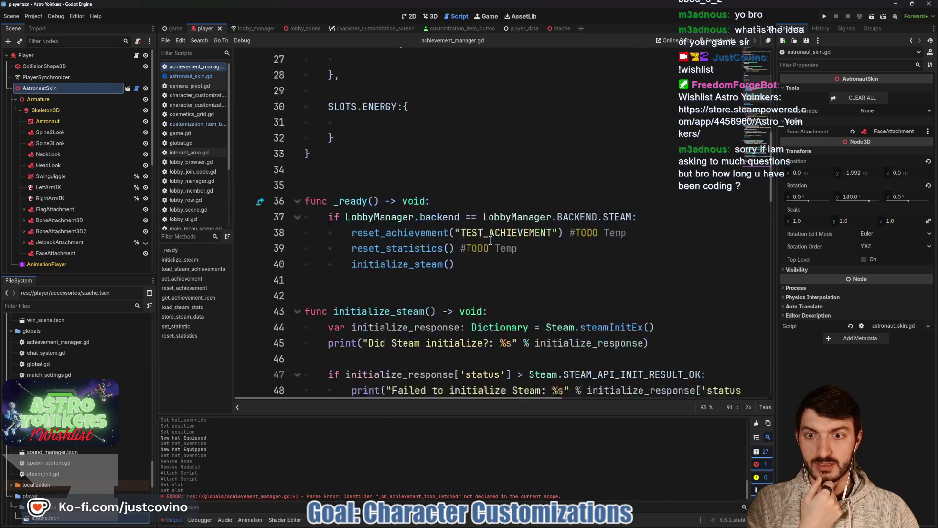
{"action": "scroll", "coordinate": [490, 240], "scroll_direction": "down", "scroll_amount": 1}
{"action": "scroll", "coordinate": [489, 240], "scroll_direction": "down", "scroll_amount": 14}
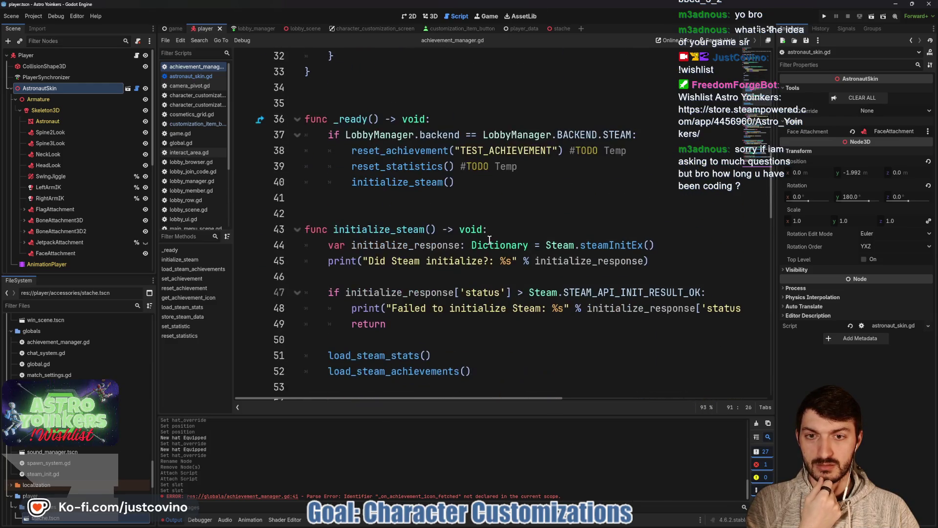
{"action": "scroll", "coordinate": [487, 239], "scroll_direction": "down", "scroll_amount": 1}
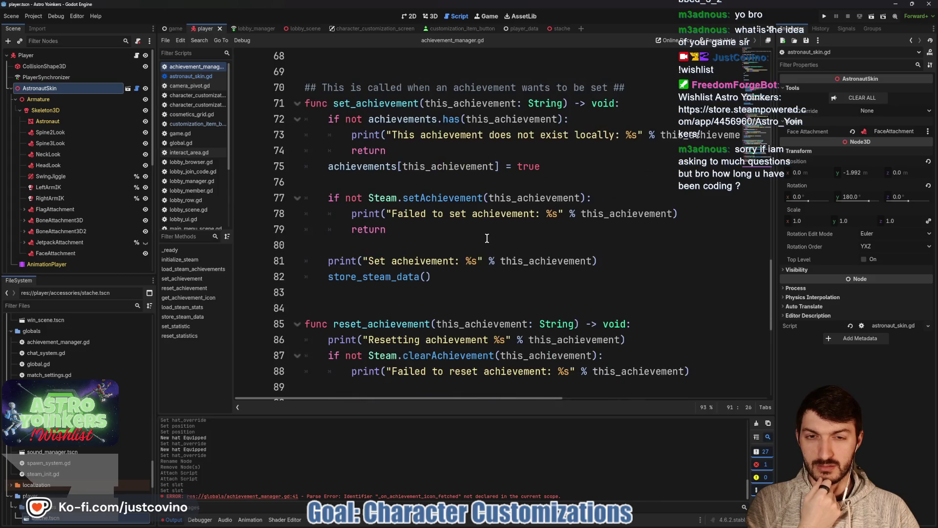
{"action": "left_click", "coordinate": [456, 29]}
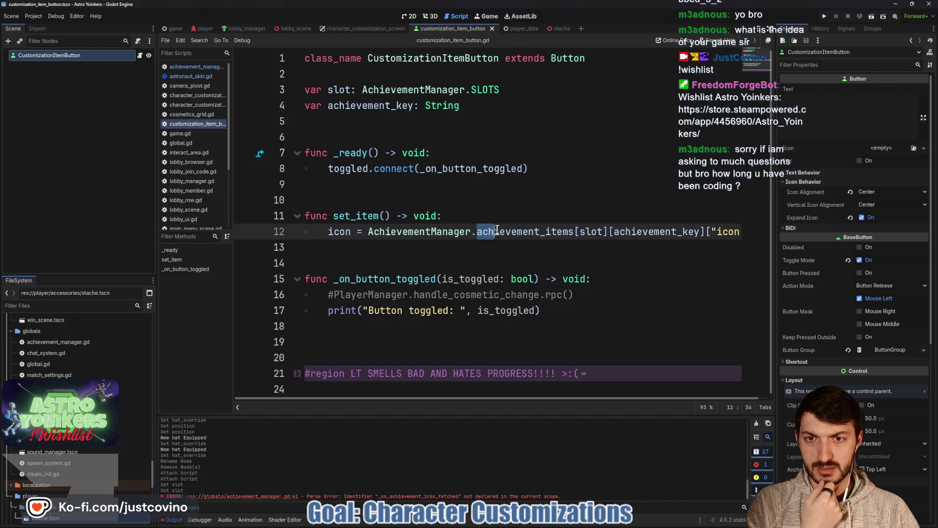
Step: Replace line 12's achievement_items lookup with get_achievement_icon(achievement_key), save, and run the game
{"action": "left_click_drag", "start_coordinate": [591, 230], "coordinate": [746, 233]}
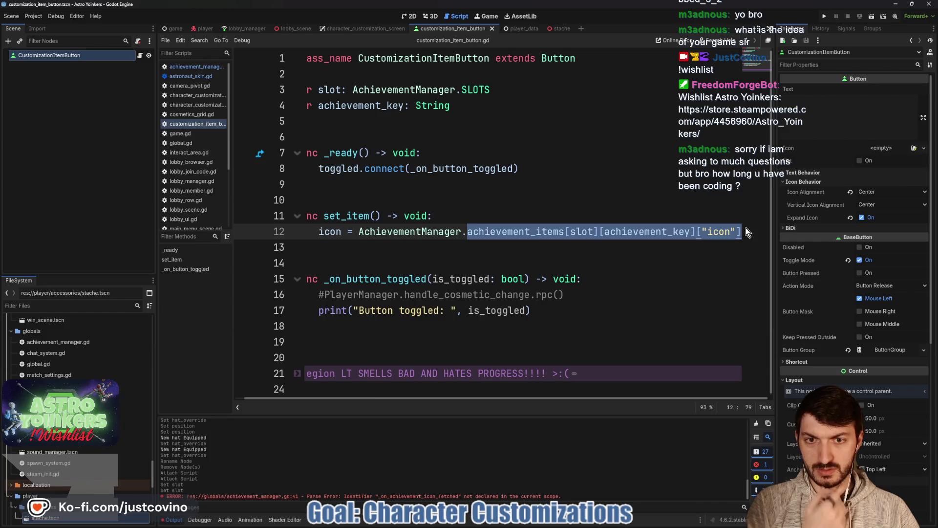
{"action": "key", "text": "BackSpace"}
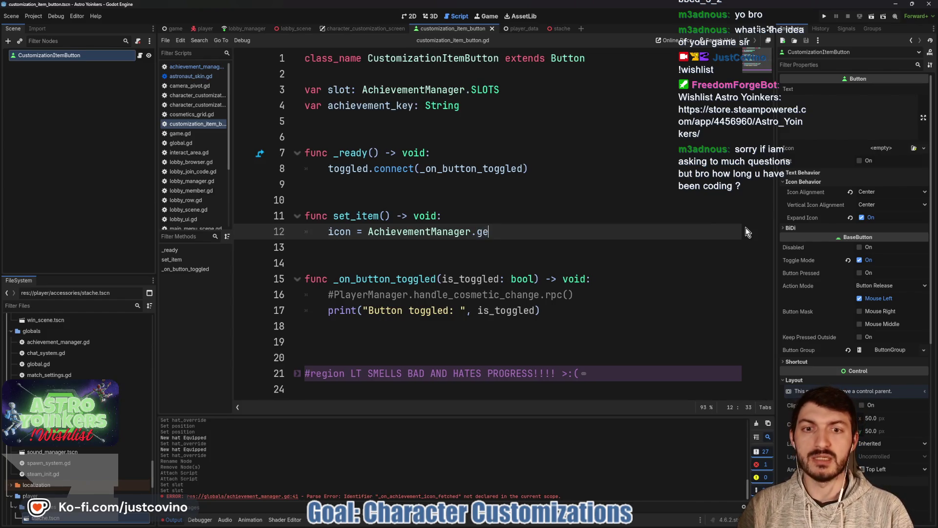
{"action": "type", "text": "get"}
{"action": "key", "text": "Return"}
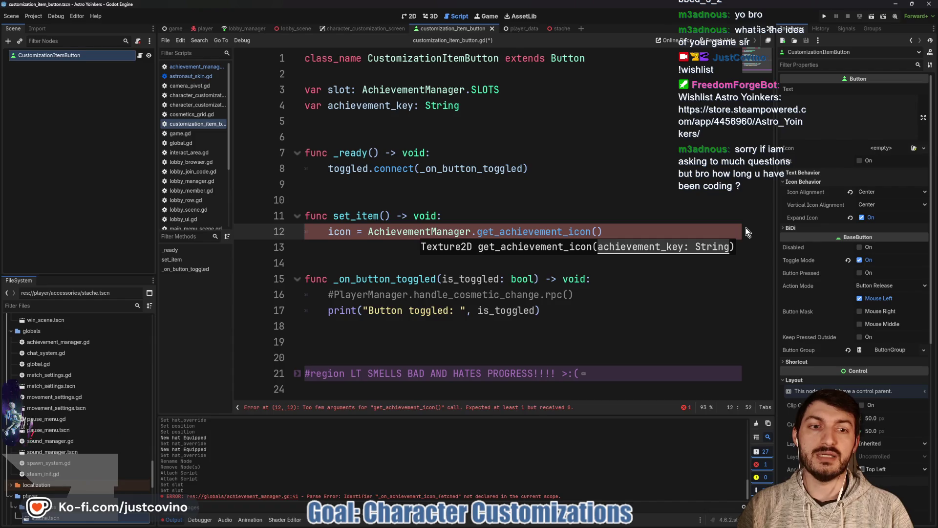
{"action": "type", "text": "achi"}
{"action": "key", "text": "Return"}
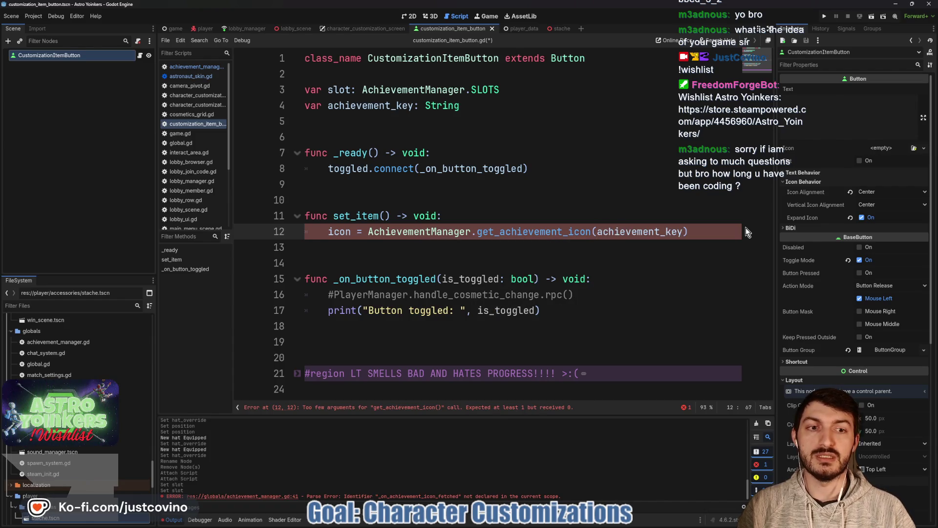
{"action": "left_click", "coordinate": [439, 252]}
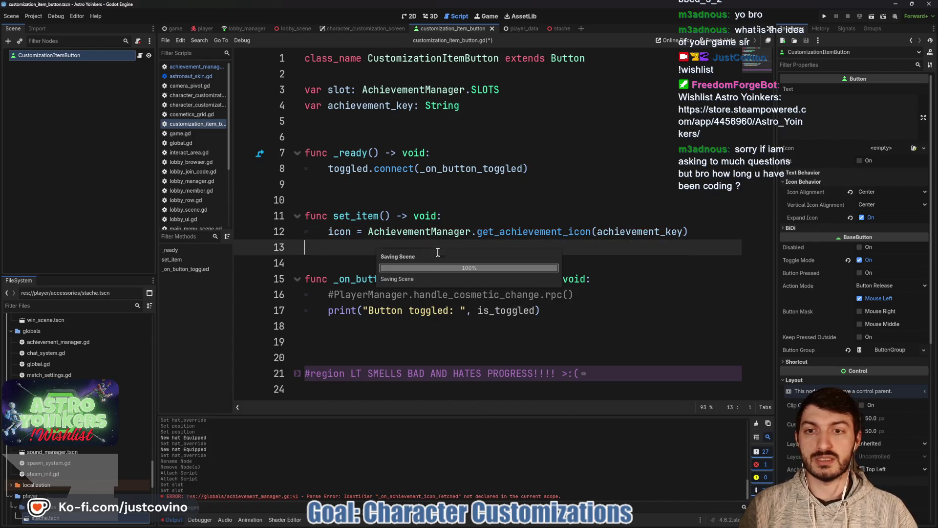
{"action": "key", "text": "ctrl+s"}
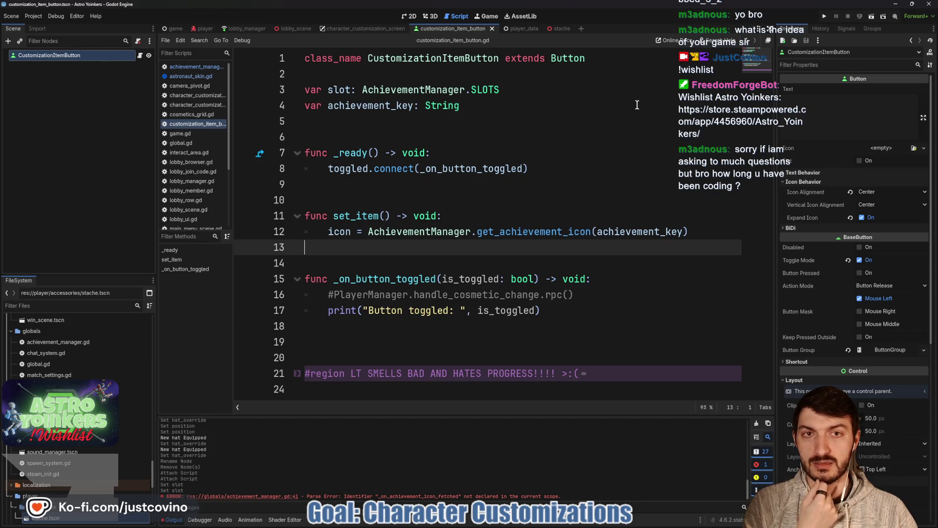
{"action": "left_click", "coordinate": [825, 18]}
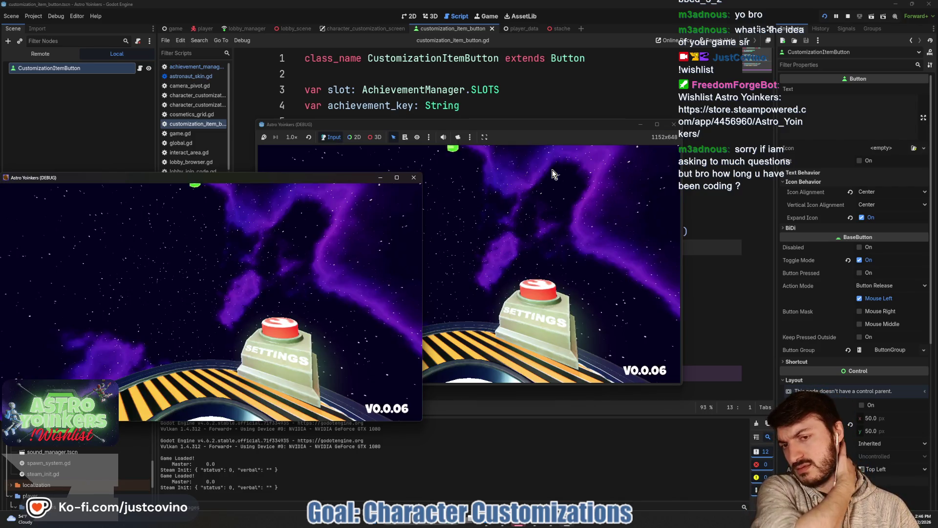
Step: Host a private lobby to trigger the set_team_color null-instance error at line 374, then stop the game
{"action": "left_click", "coordinate": [380, 178]}
{"action": "left_click", "coordinate": [340, 218]}
{"action": "left_click", "coordinate": [464, 226]}
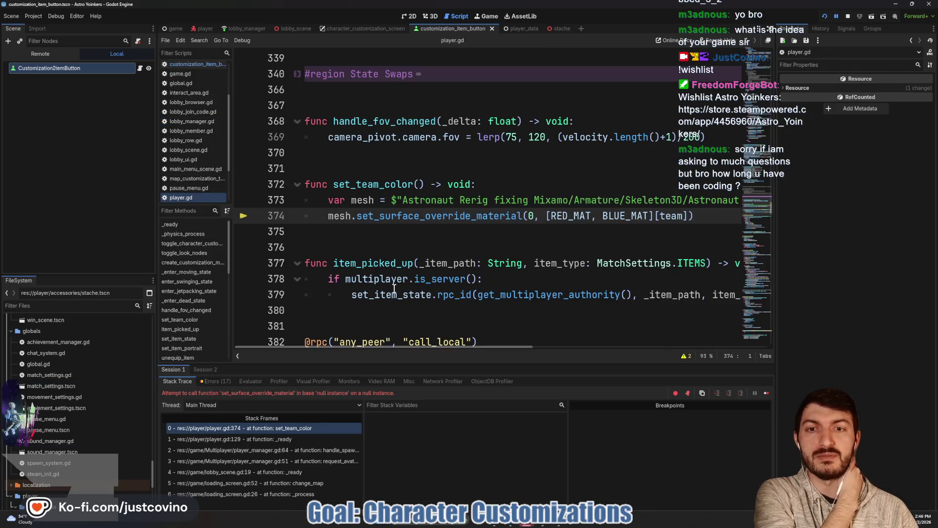
{"action": "left_click", "coordinate": [848, 18]}
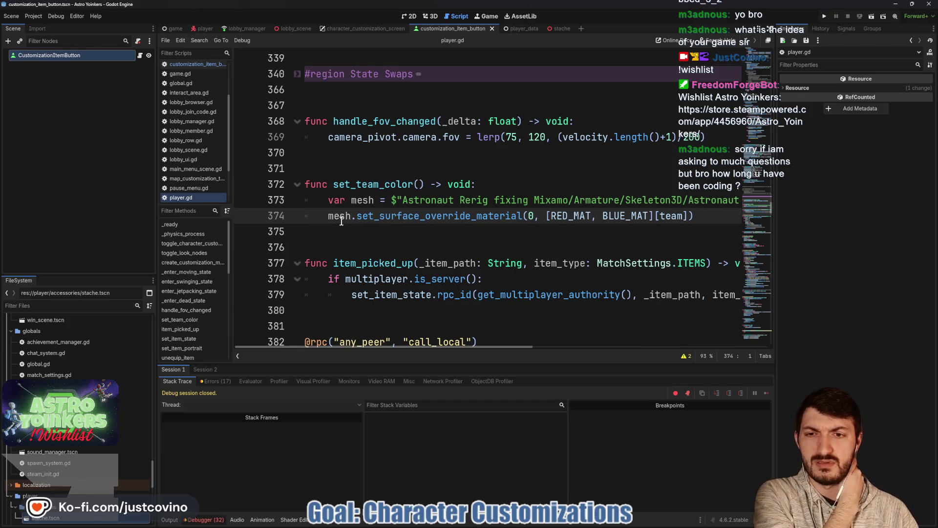
{"action": "scroll", "coordinate": [444, 196], "scroll_direction": "right", "scroll_amount": 3}
{"action": "scroll", "coordinate": [444, 198], "scroll_direction": "left", "scroll_amount": 3}
{"action": "scroll", "coordinate": [444, 200], "scroll_direction": "up", "scroll_amount": 15}
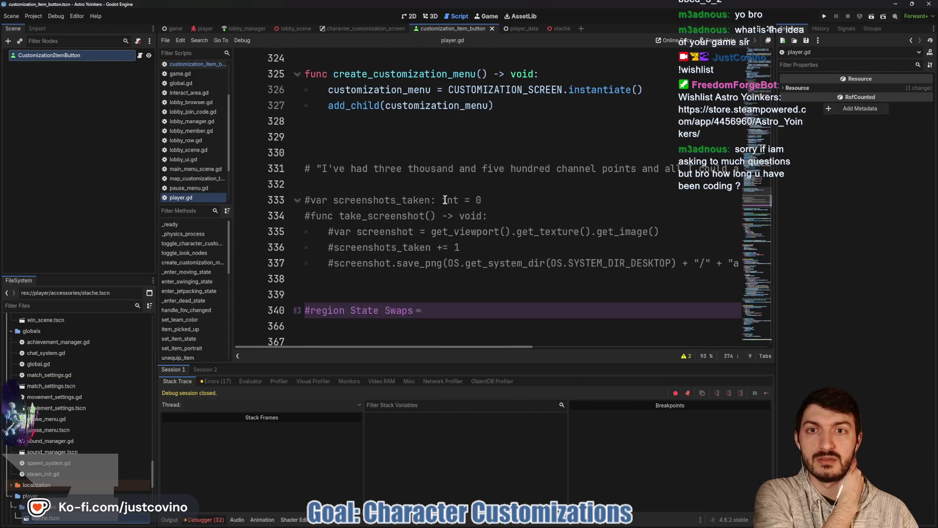
{"action": "scroll", "coordinate": [445, 199], "scroll_direction": "down", "scroll_amount": 15}
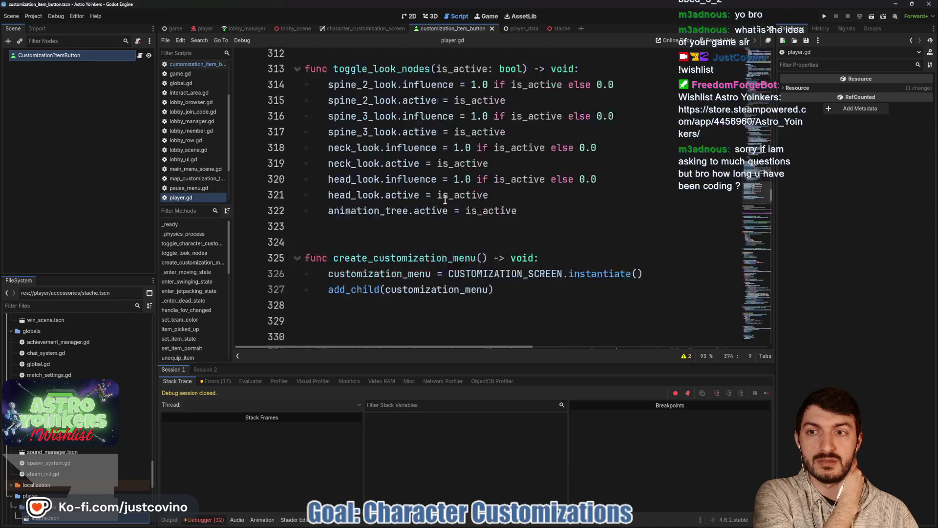
{"action": "mouse_move", "coordinate": [393, 200]}
{"action": "left_mouse_down"}
{"action": "mouse_move", "coordinate": [742, 196]}
{"action": "mouse_move", "coordinate": [732, 197]}
{"action": "left_mouse_up"}
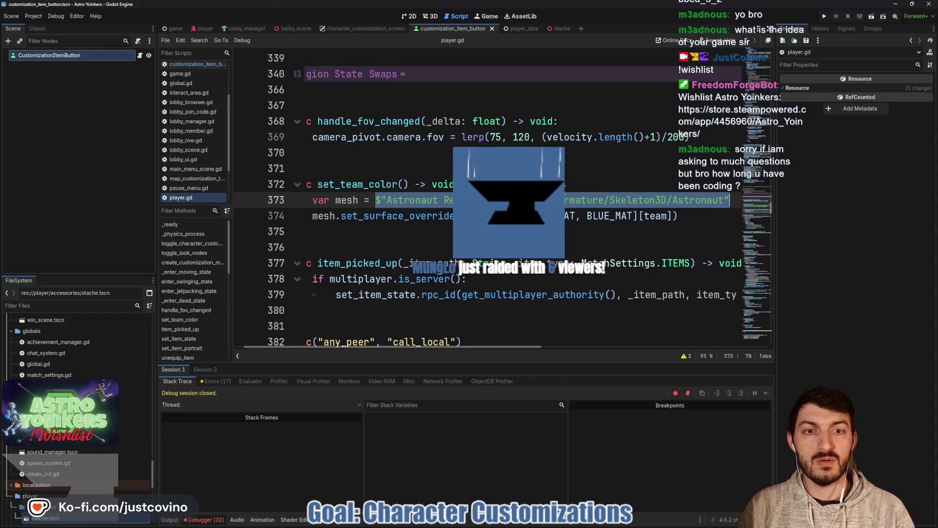
{"action": "key", "text": "BackSpace"}
{"action": "key", "text": "BackSpace"}
{"action": "key", "text": "BackSpace"}
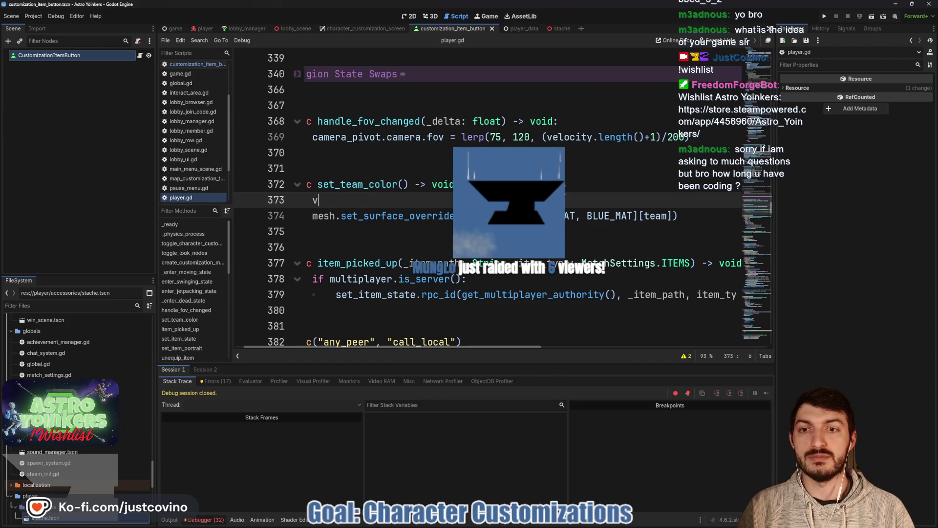
{"action": "key", "text": "BackSpace"}
{"action": "key", "text": "BackSpace"}
{"action": "key", "text": "BackSpace"}
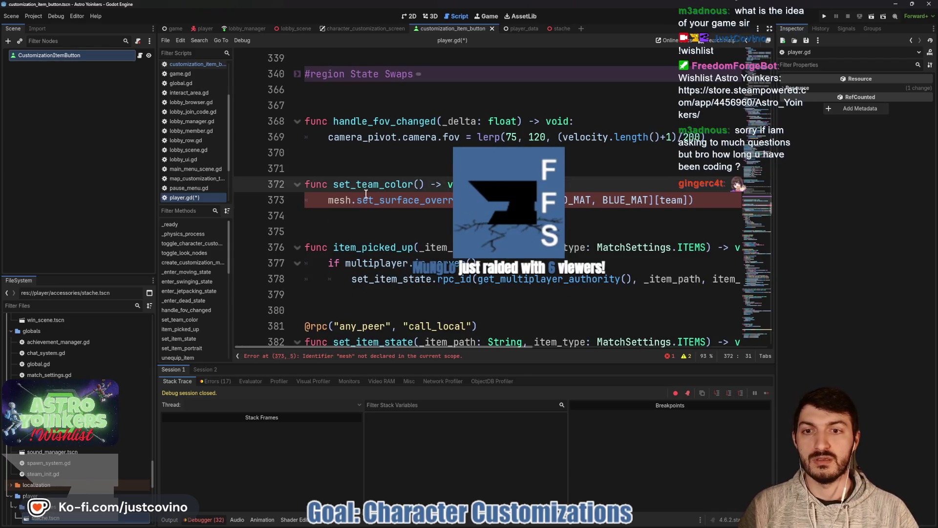
{"action": "left_click", "coordinate": [334, 200]}
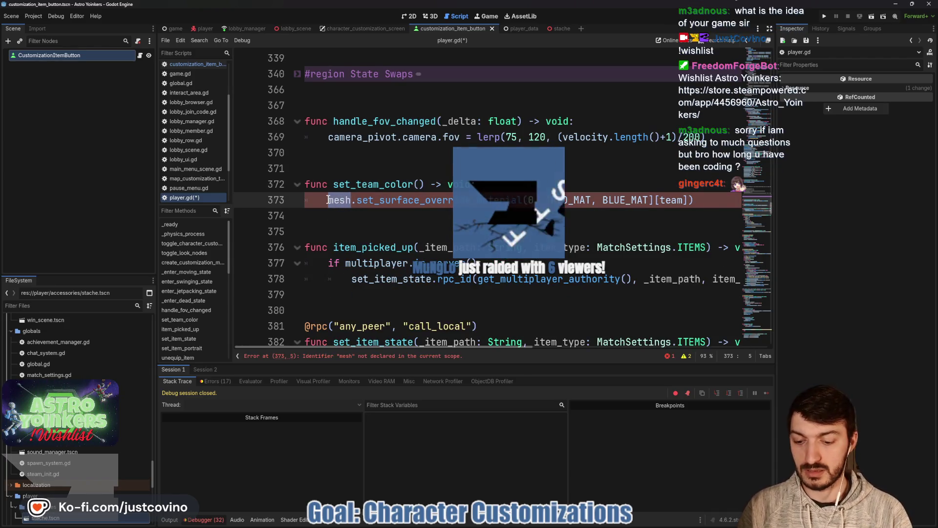
{"action": "type", "text": "ast"}
{"action": "key", "text": "Return"}
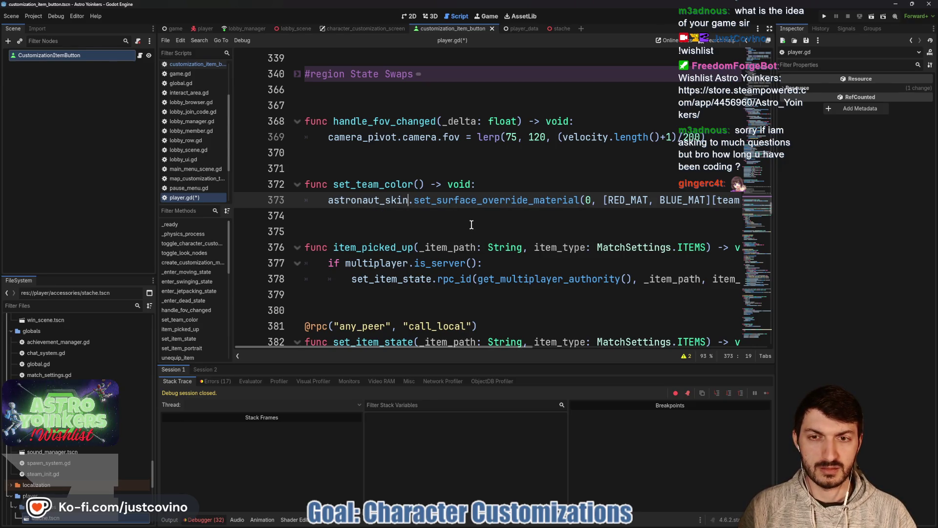
{"action": "key", "text": "ctrl+z"}
{"action": "key", "text": "ctrl+z"}
{"action": "key", "text": "ctrl+z"}
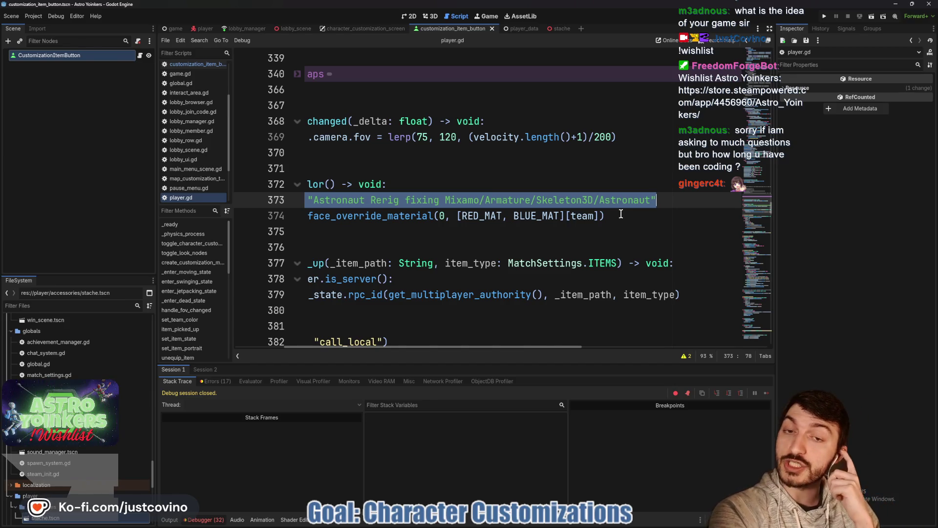
{"action": "scroll", "coordinate": [567, 207], "scroll_direction": "left", "scroll_amount": 3}
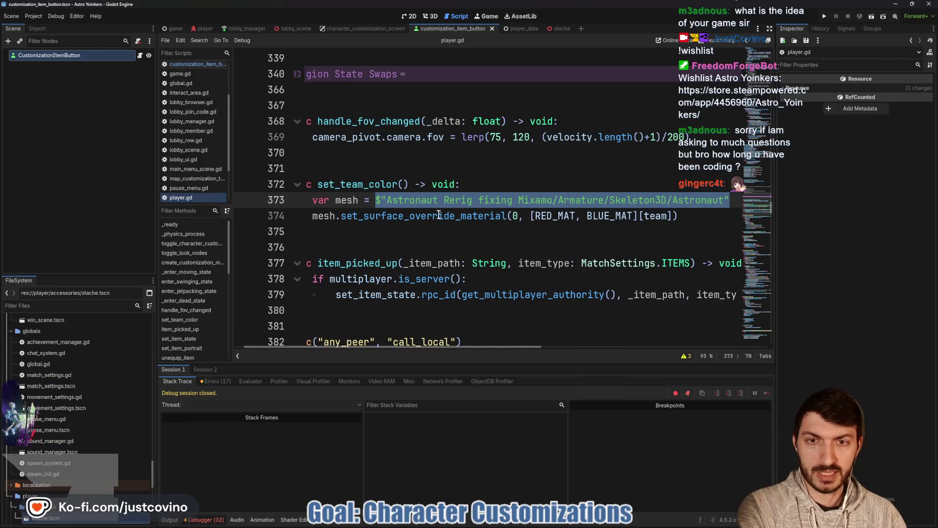
Step: Replace 'Astronaut Rerig fixing Mixamo' with 'AstronautSkin' in line 373's mesh path
{"action": "left_click", "coordinate": [551, 199]}
{"action": "left_click_drag", "start_coordinate": [551, 199], "coordinate": [387, 201]}
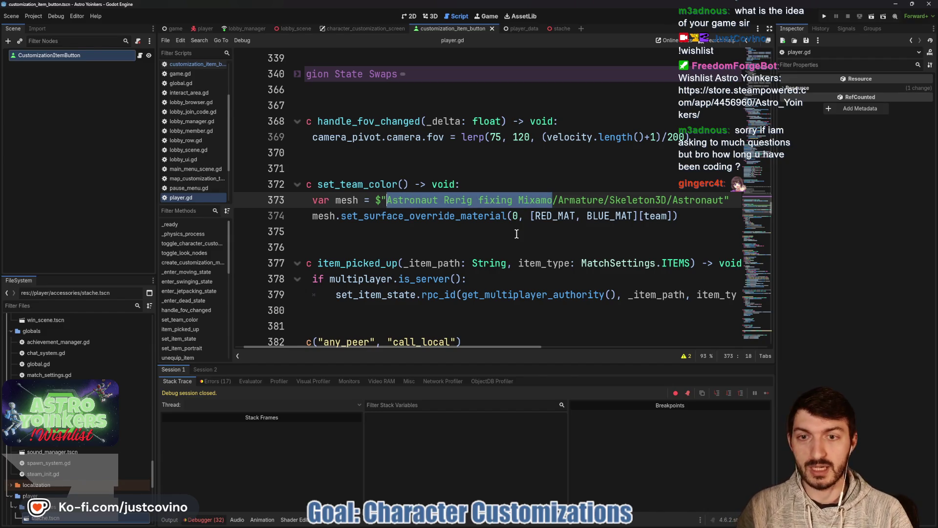
{"action": "key", "text": "BackSpace"}
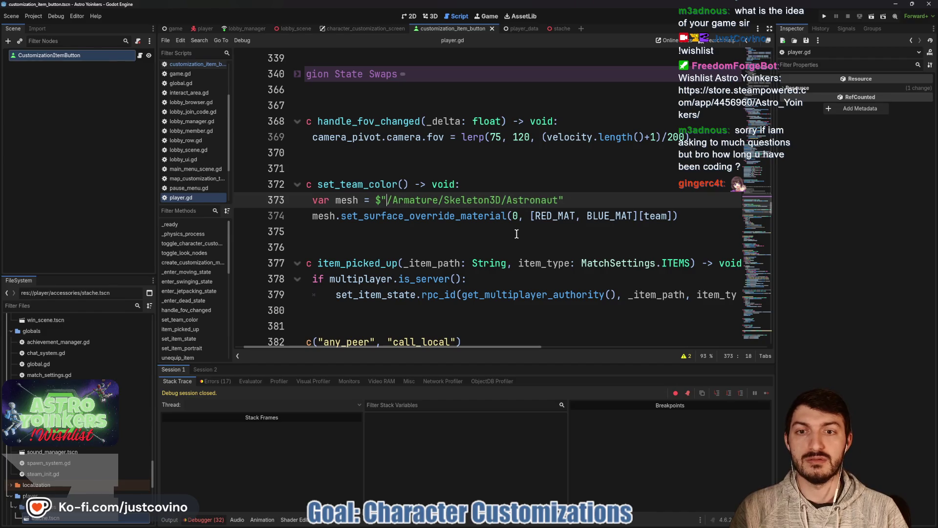
{"action": "type", "text": "Astronau"}
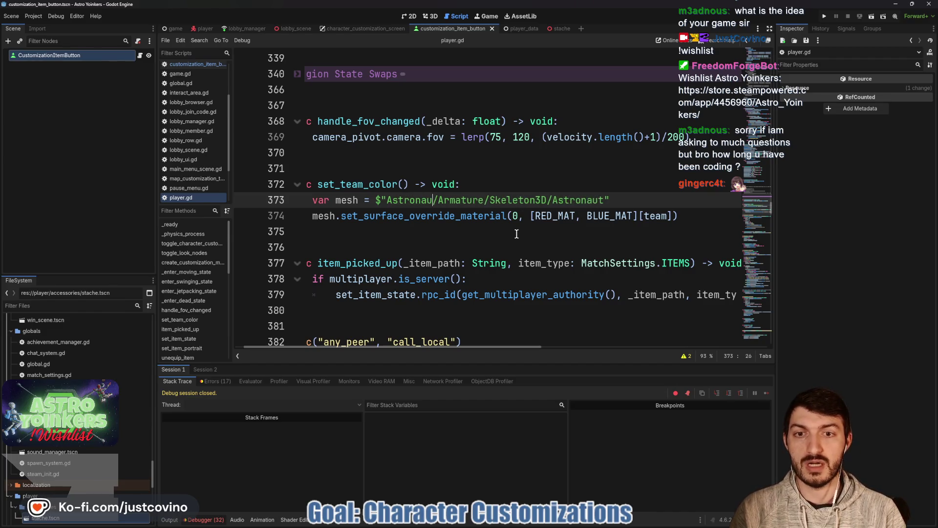
{"action": "type", "text": "tSkin"}
Step: Save player.gd, check node names in the player scene, and select line 373's quoted mesh path
{"action": "left_click", "coordinate": [463, 224]}
{"action": "key", "text": "ctrl+s"}
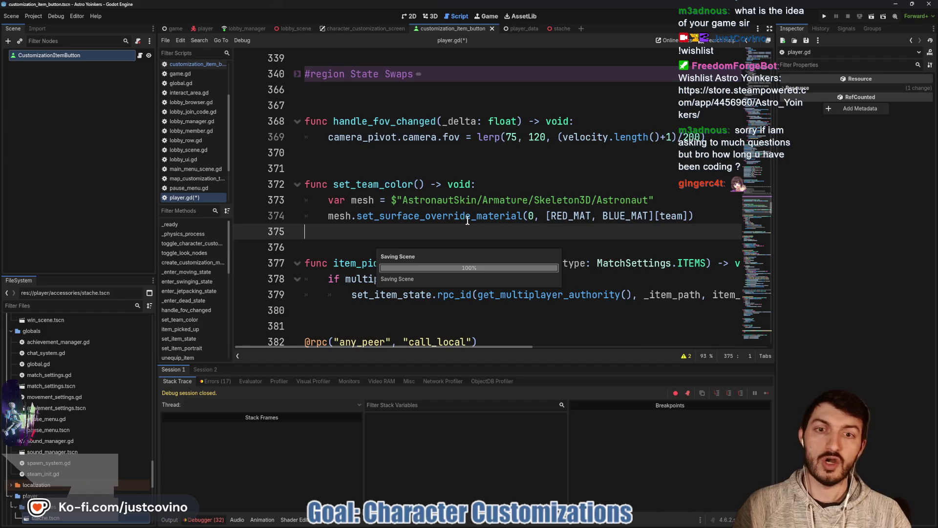
{"action": "left_click", "coordinate": [205, 32]}
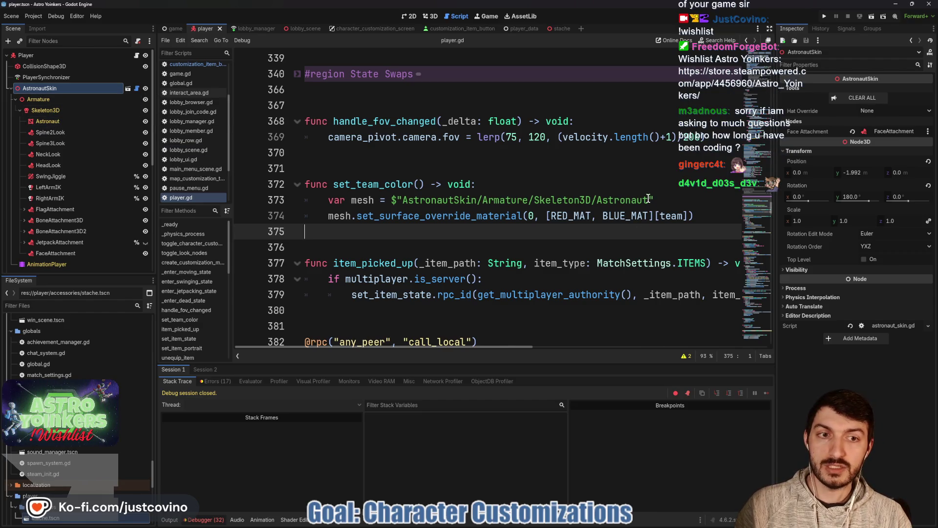
{"action": "left_click_drag", "start_coordinate": [656, 202], "coordinate": [391, 200]}
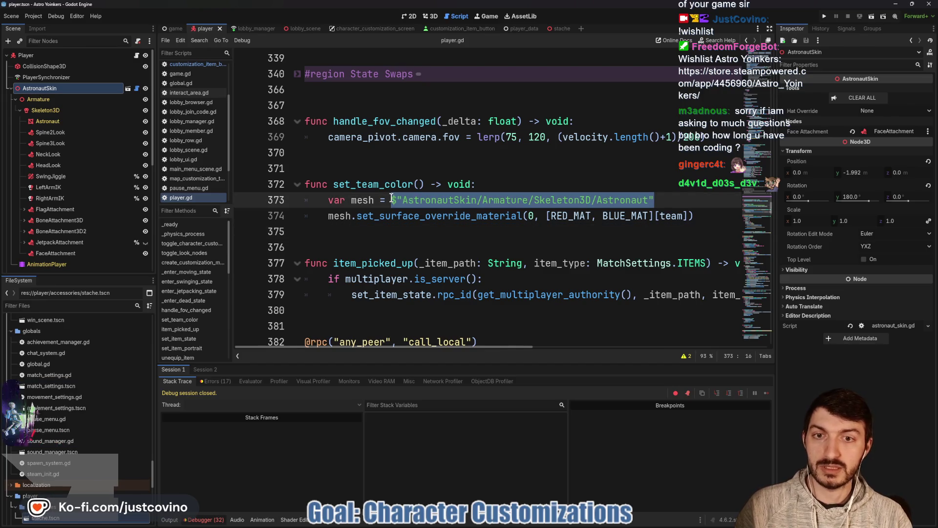
Step: Swap the quoted path for autocompleted $AstronautSkin/Armature/Skeleton3D/Astronaut on line 373 and save player.gd
{"action": "key", "text": "BackSpace"}
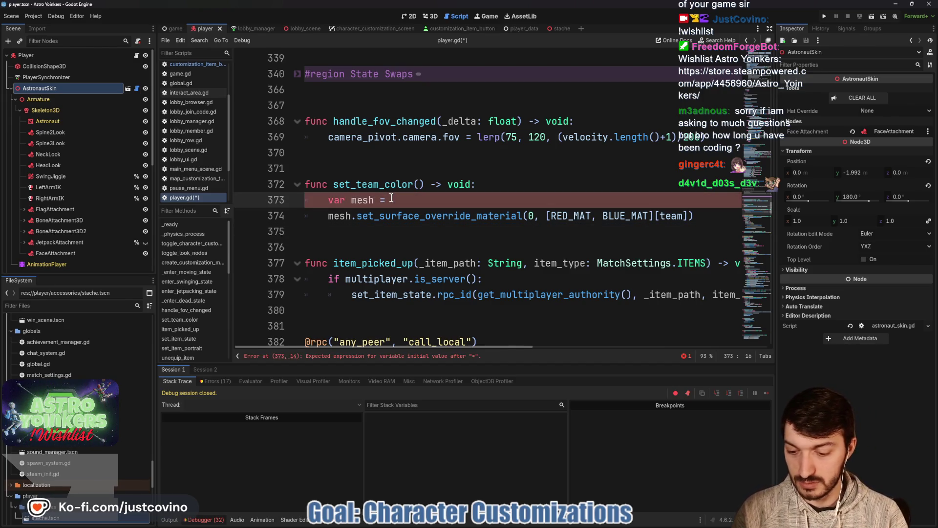
{"action": "type", "text": "$astrona"}
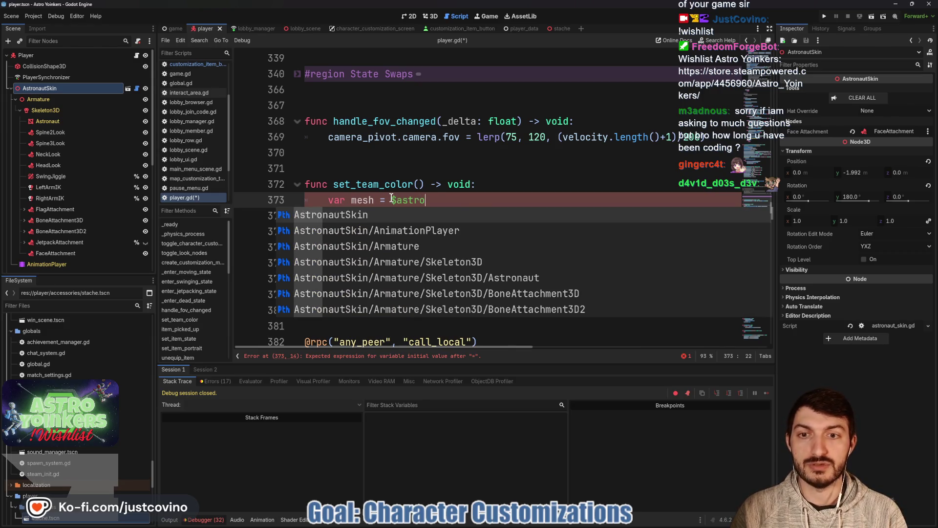
{"action": "key", "text": "Down"}
{"action": "key", "text": "Down"}
{"action": "key", "text": "Down"}
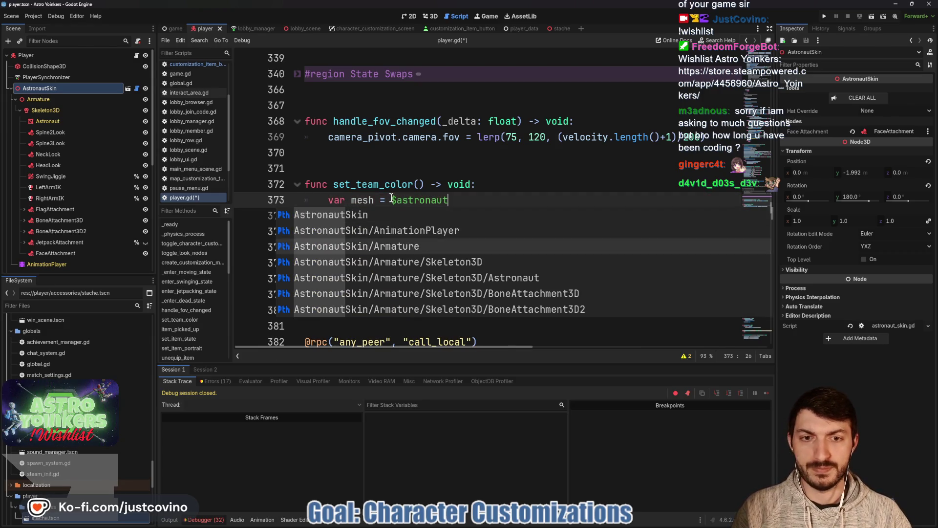
{"action": "key", "text": "Return"}
{"action": "left_click", "coordinate": [452, 242]}
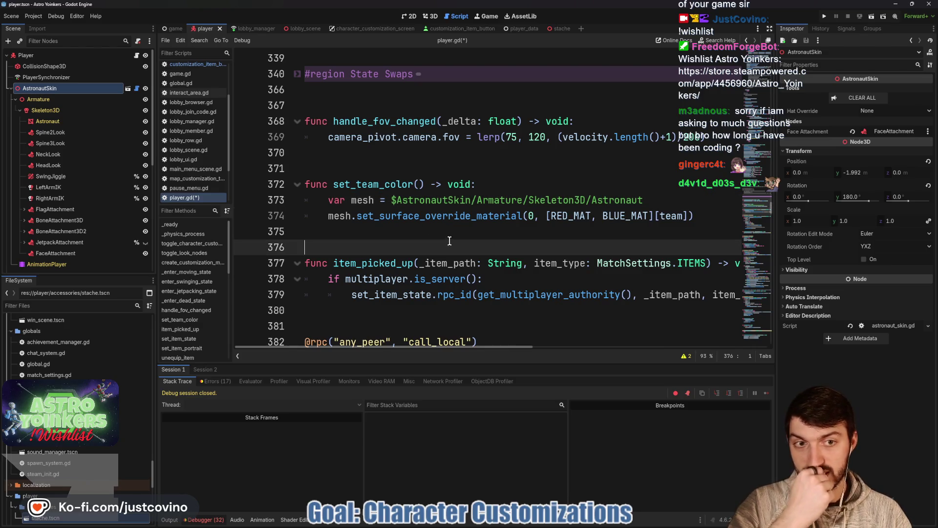
{"action": "left_click", "coordinate": [429, 233]}
{"action": "key", "text": "ctrl+s"}
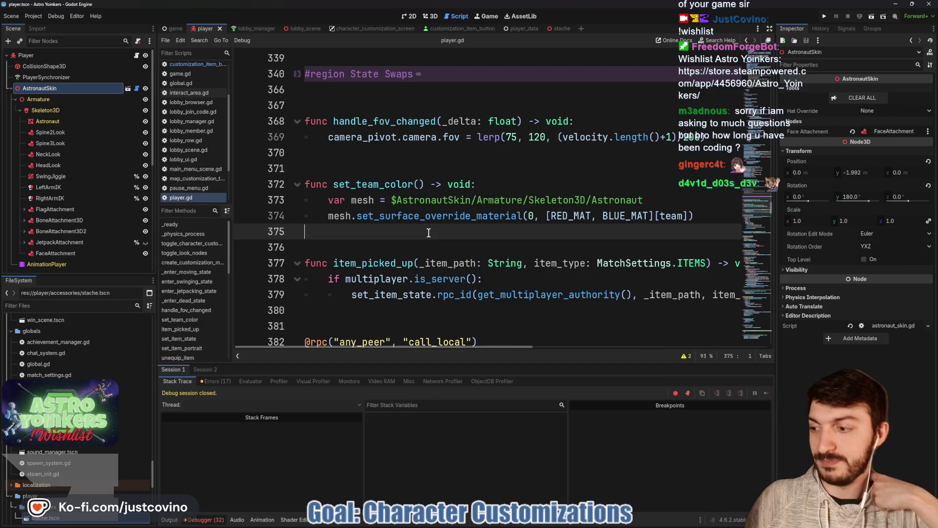
Step: Run the project again and go to Host Lobby to reach the Private and Public choices
{"action": "left_click", "coordinate": [823, 19]}
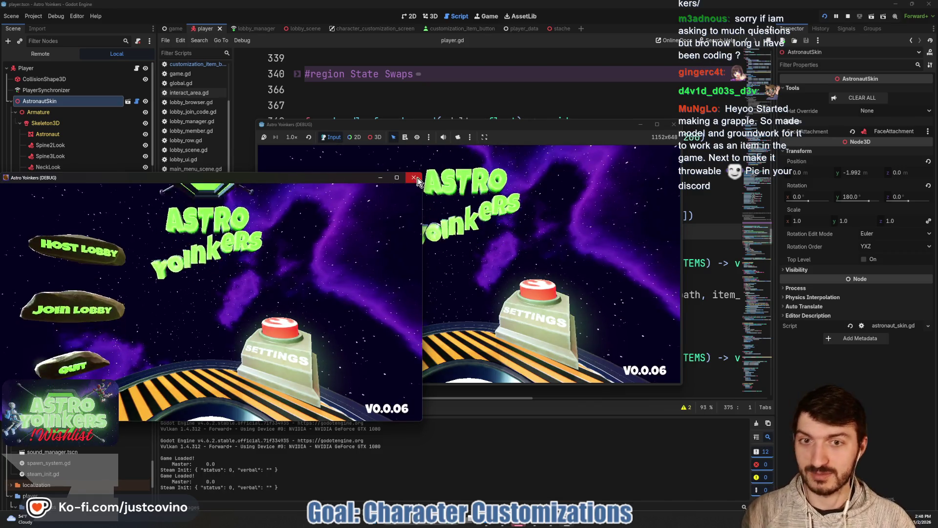
{"action": "left_click", "coordinate": [413, 178]}
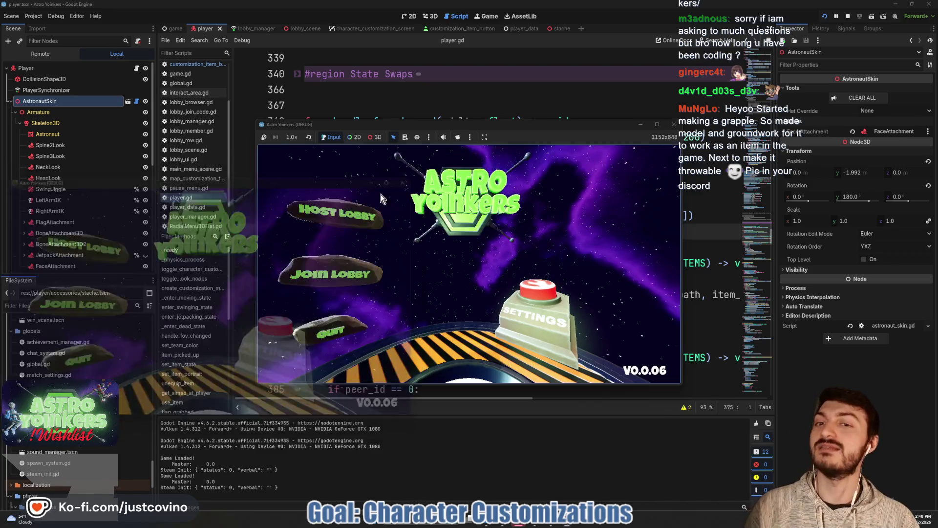
{"action": "left_click", "coordinate": [341, 222]}
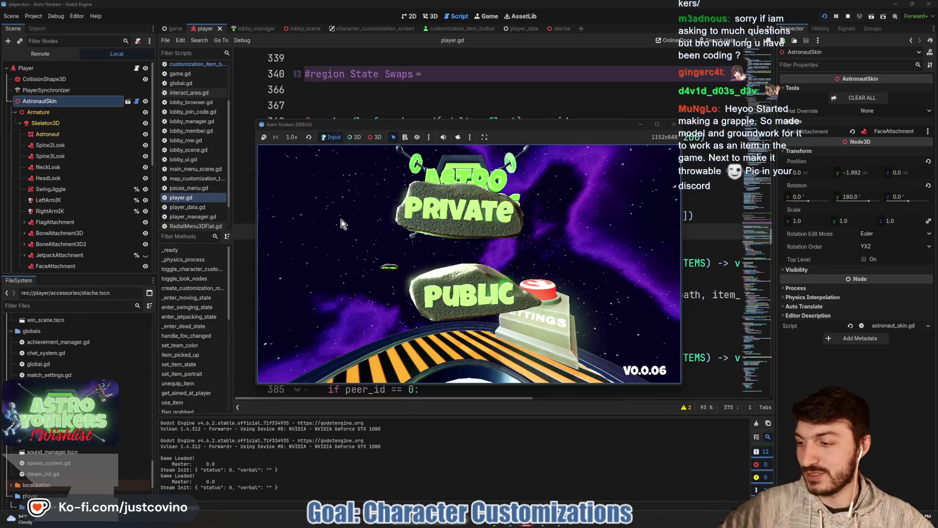
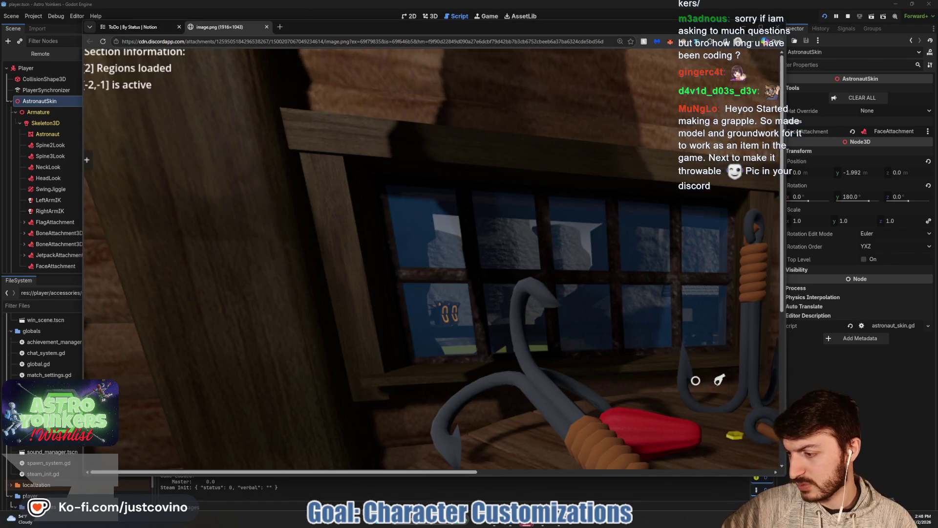
Step: Close the grapple screenshot tab and minimise the browser to return to Godot
{"action": "scroll", "coordinate": [312, 295], "scroll_direction": "down", "scroll_amount": 2, "text": "ctrl"}
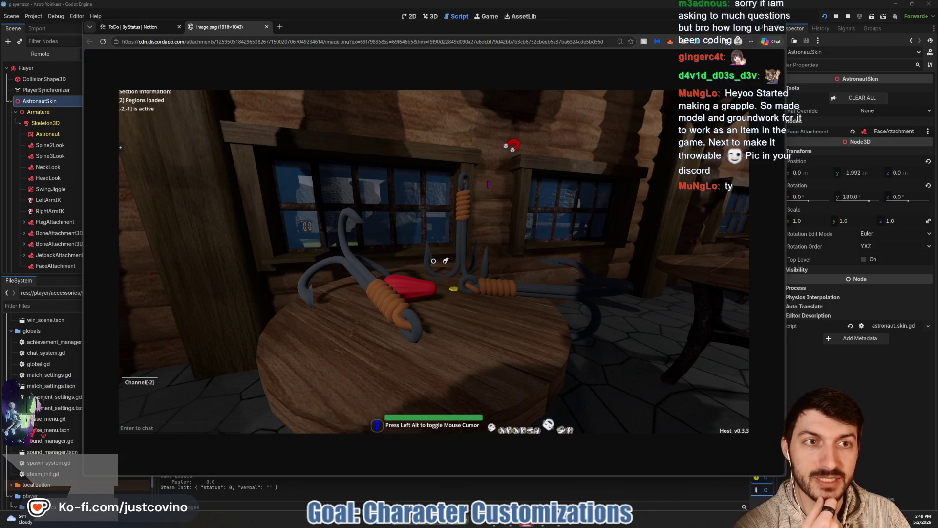
{"action": "left_click", "coordinate": [266, 26]}
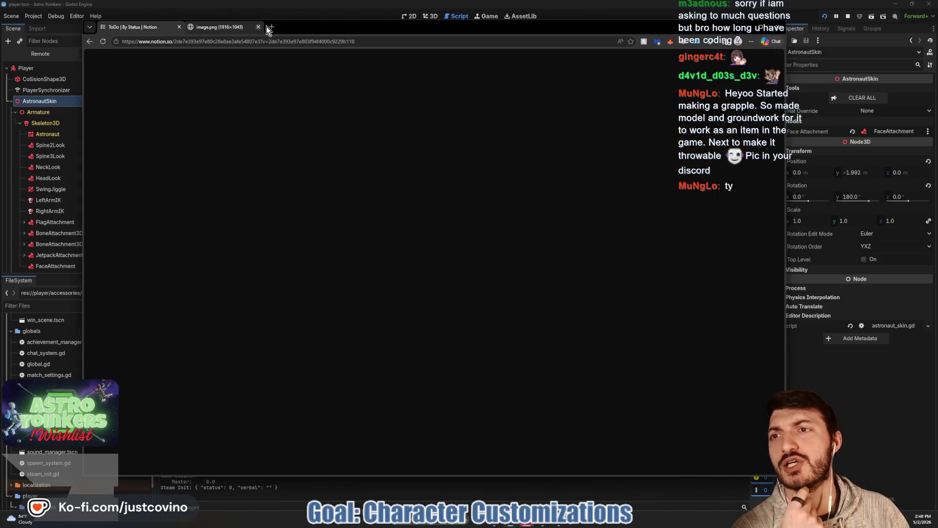
{"action": "left_click", "coordinate": [743, 27]}
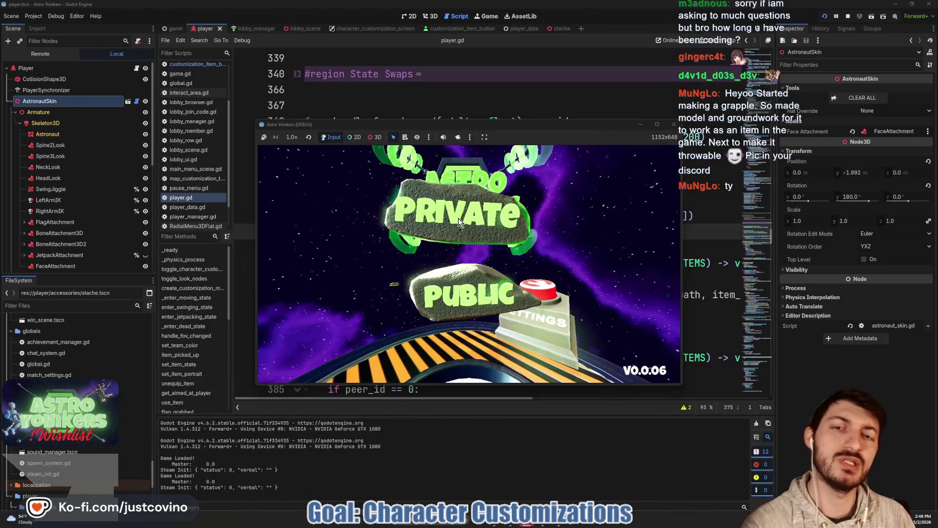
Step: Host a private lobby, run and jump through the locker room, and open customization
{"action": "left_click", "coordinate": [458, 218]}
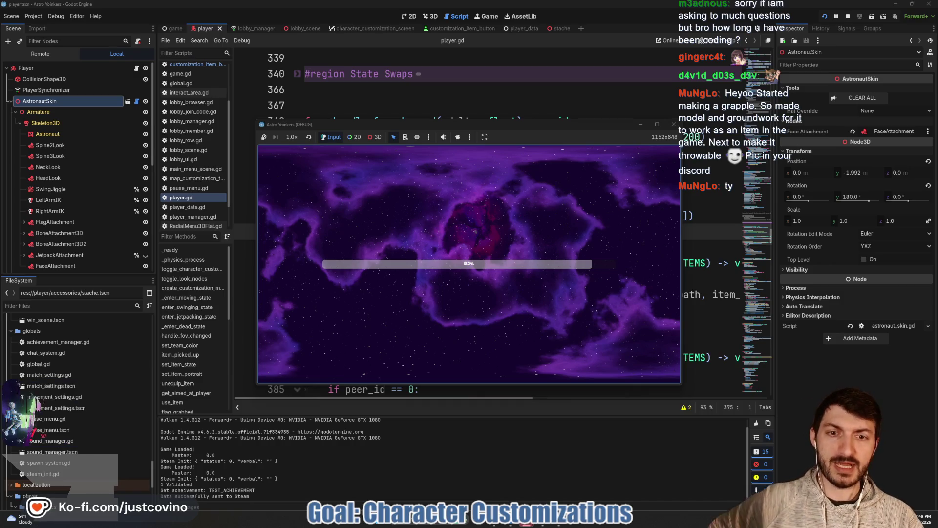
{"action": "key", "text": "w"}
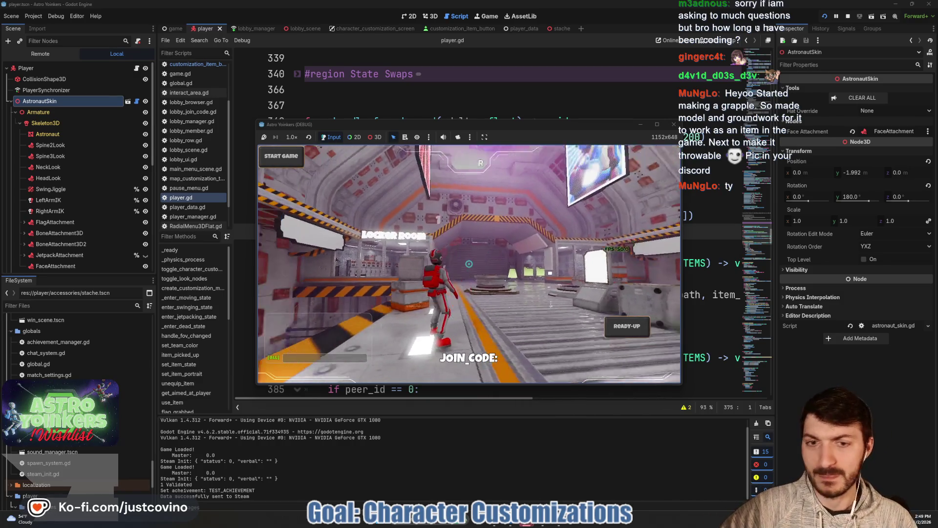
{"action": "key", "text": "space"}
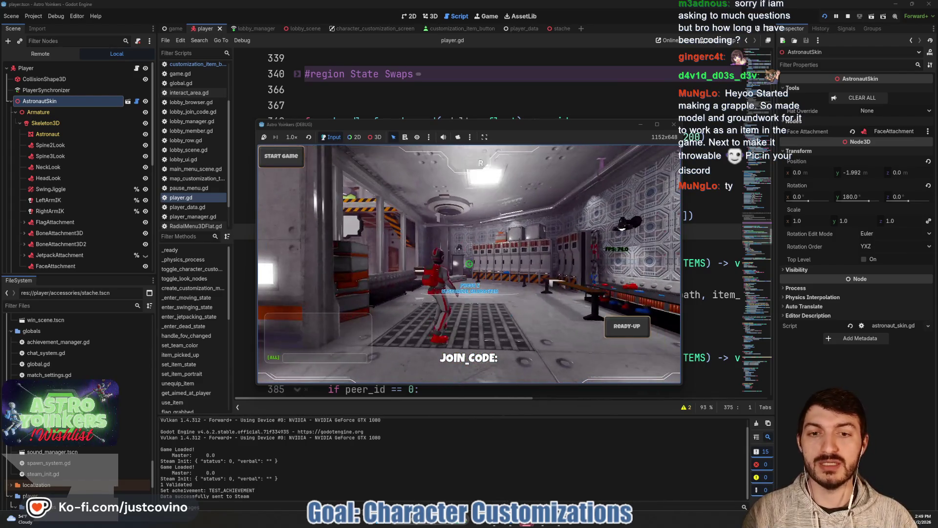
{"action": "key", "text": "c"}
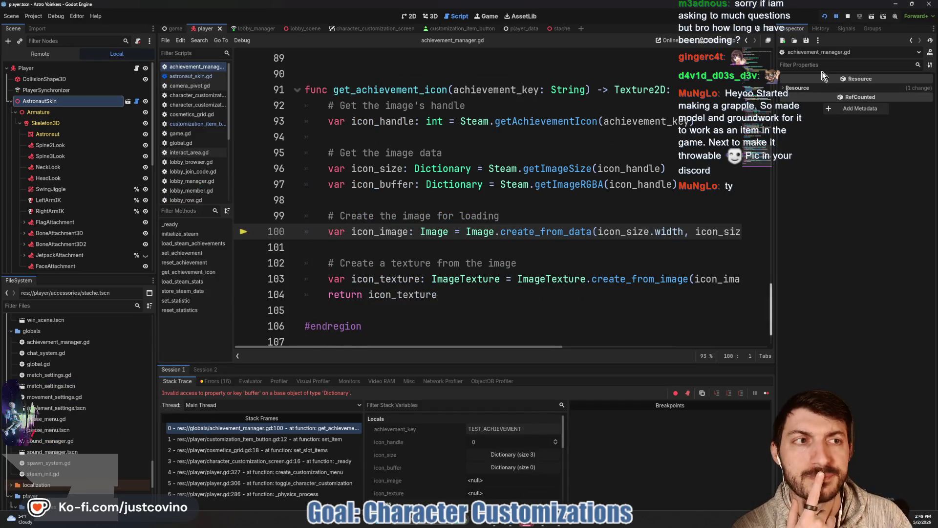
Step: Stop debugging and add 'if LobbyManager.backend != LobbyManager.BACKEND.STEAM:' atop get_achievement_icon
{"action": "key", "text": "F8"}
{"action": "scroll", "coordinate": [635, 191], "scroll_direction": "up", "scroll_amount": 2}
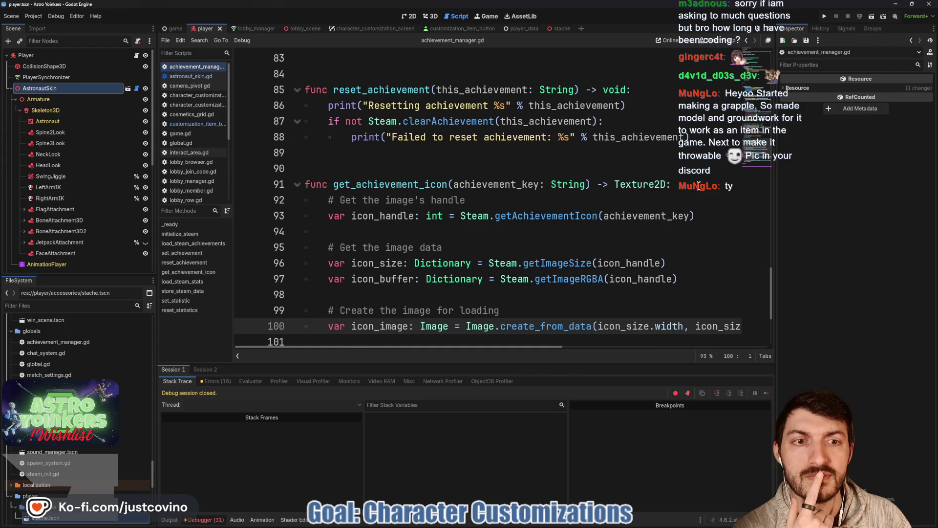
{"action": "left_click", "coordinate": [698, 186]}
{"action": "key", "text": "Return"}
{"action": "type", "text": "if"}
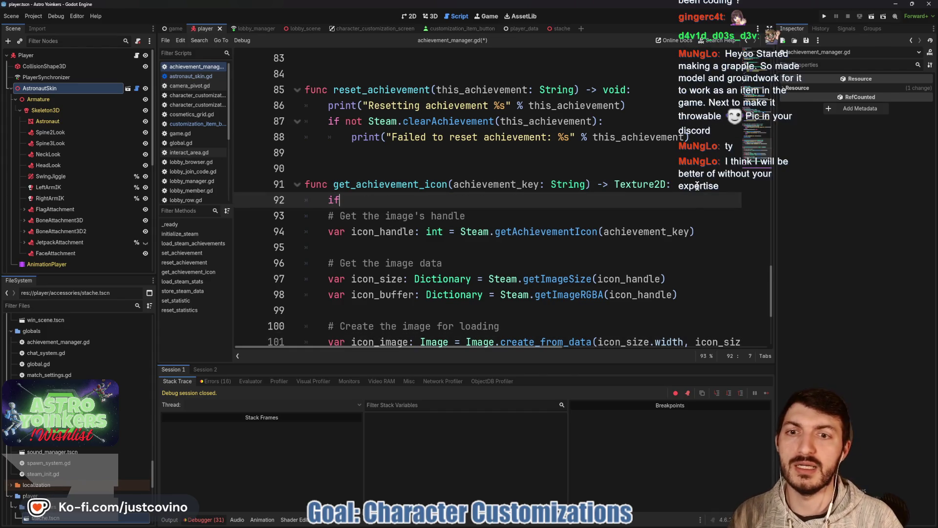
{"action": "type", "text": " LobbyM"}
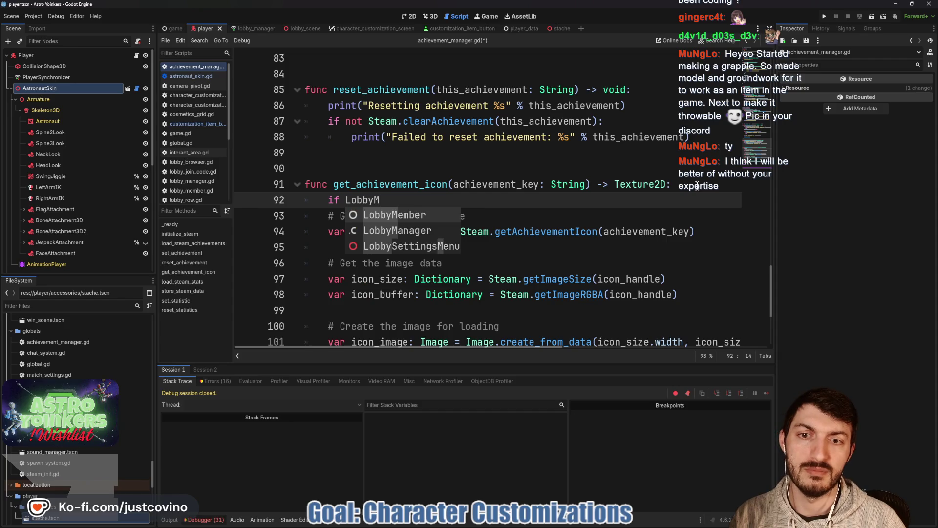
{"action": "key", "text": "Down"}
{"action": "key", "text": "Return"}
{"action": "type", "text": ".b"}
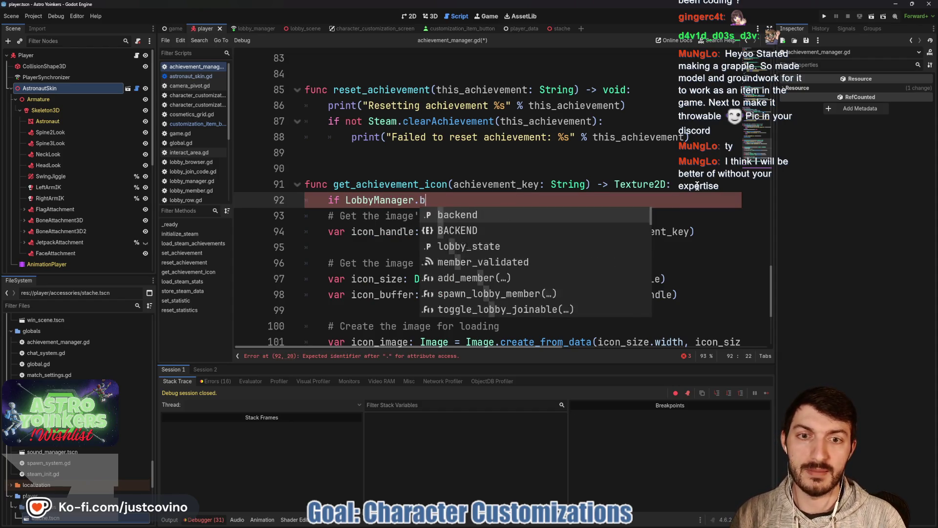
{"action": "key", "text": "Return"}
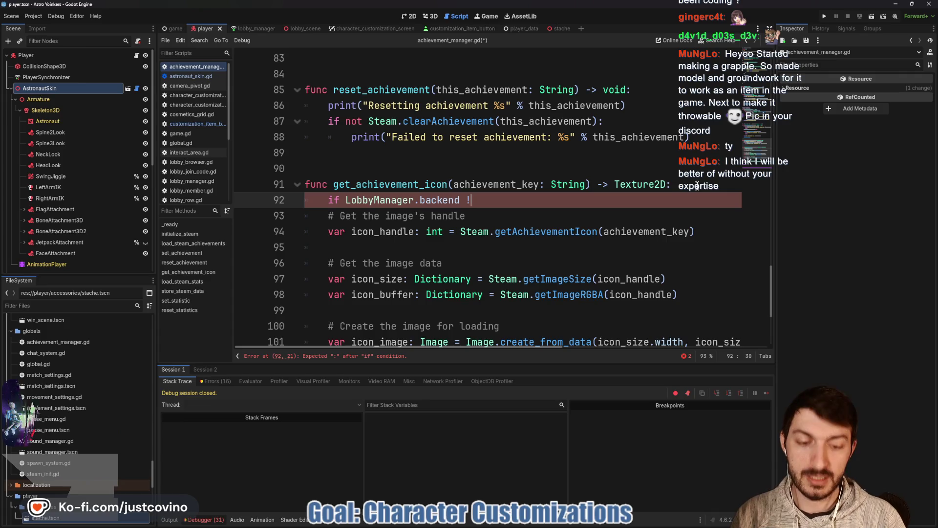
{"action": "type", "text": "!= LobbyM"}
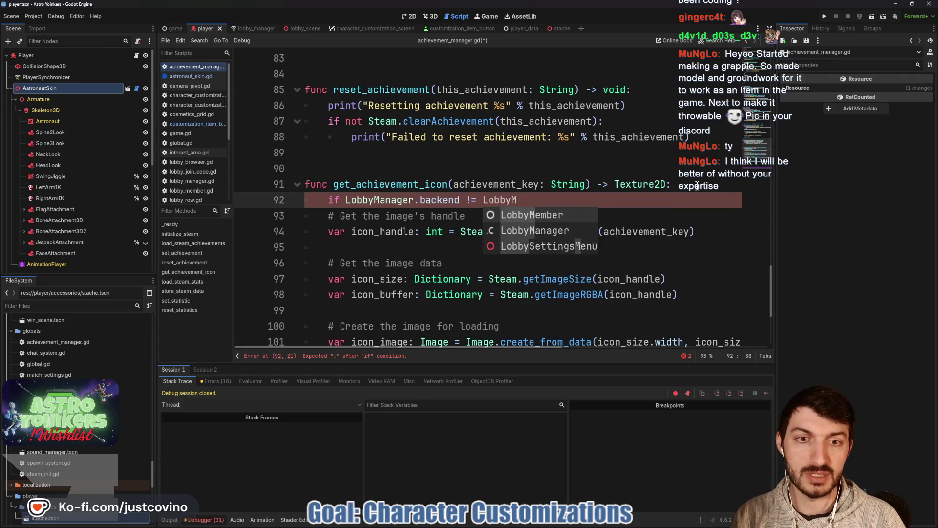
{"action": "key", "text": "Return"}
{"action": "type", "text": ".BAC"}
{"action": "key", "text": "Return"}
{"action": "type", "text": ".S"}
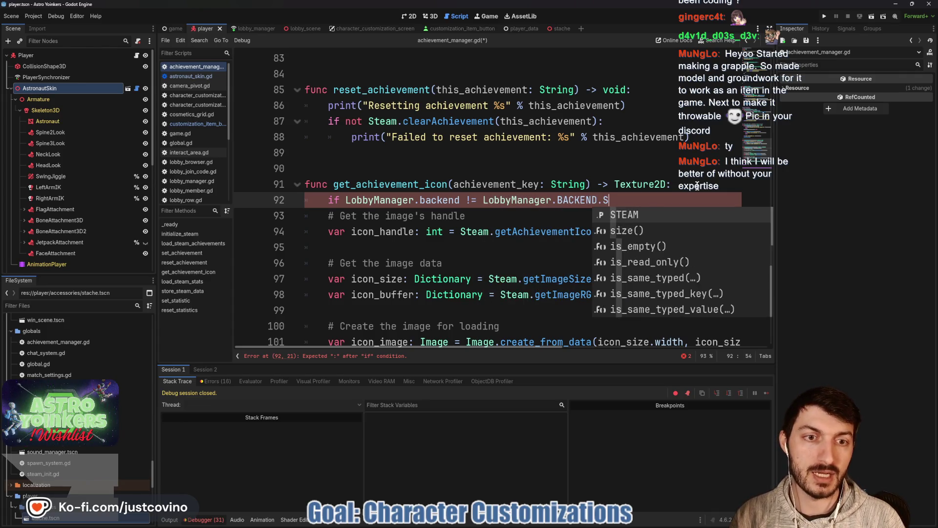
{"action": "key", "text": "Return"}
{"action": "type", "text": ":"}
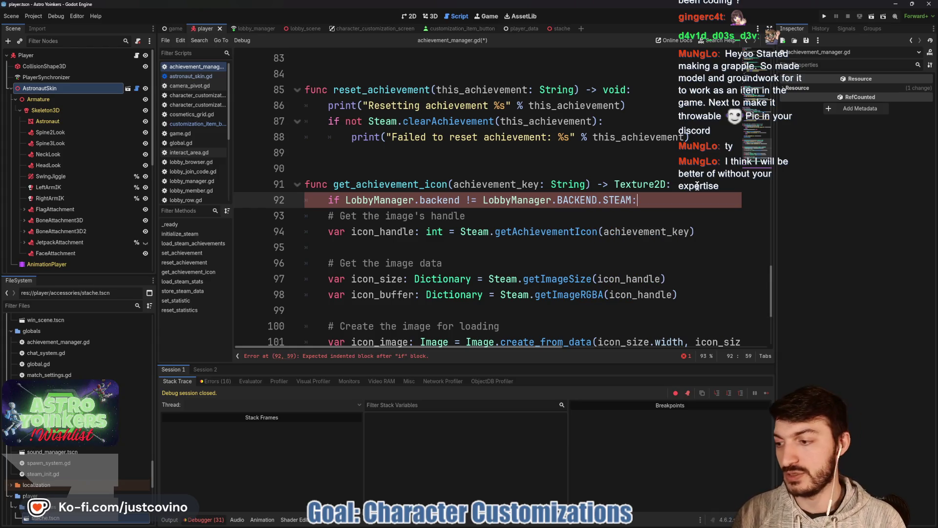
{"action": "type", "text": " retu"}
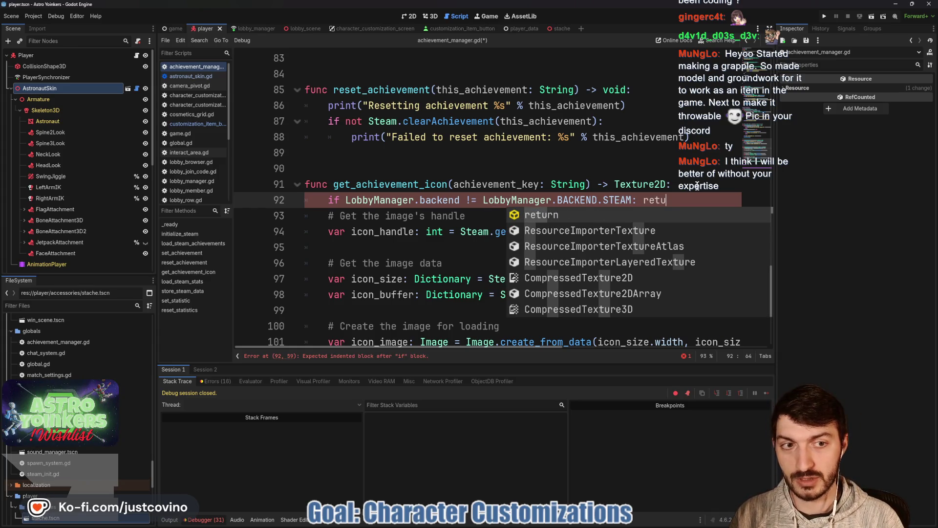
{"action": "key", "text": "Return"}
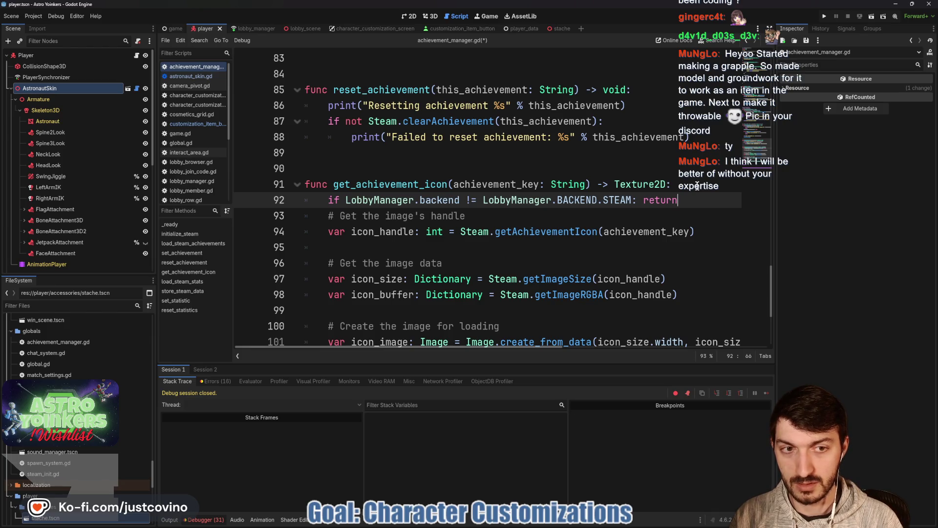
Step: Put return load("res://icon.svg") on its own indented line and save the script
{"action": "key", "text": "BackSpace"}
{"action": "key", "text": "BackSpace"}
{"action": "key", "text": "BackSpace"}
{"action": "key", "text": "Return"}
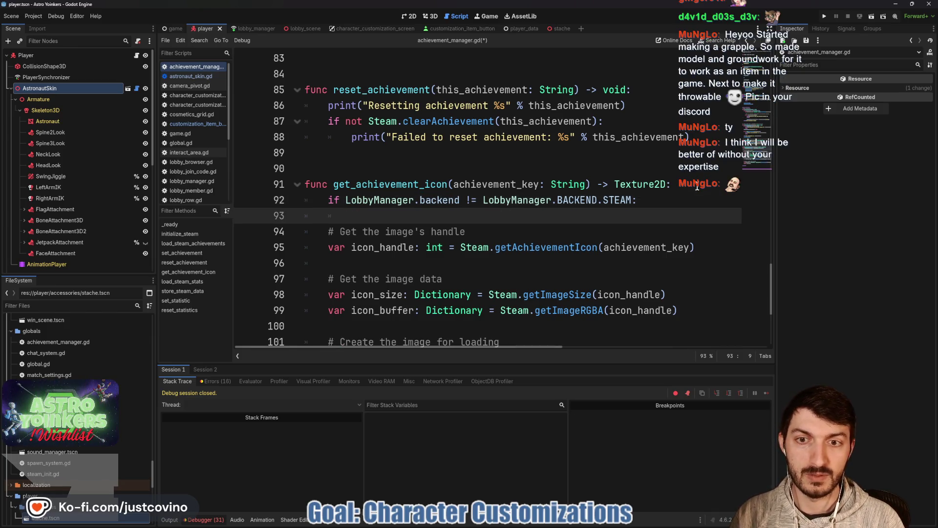
{"action": "type", "text": "ret"}
{"action": "key", "text": "Return"}
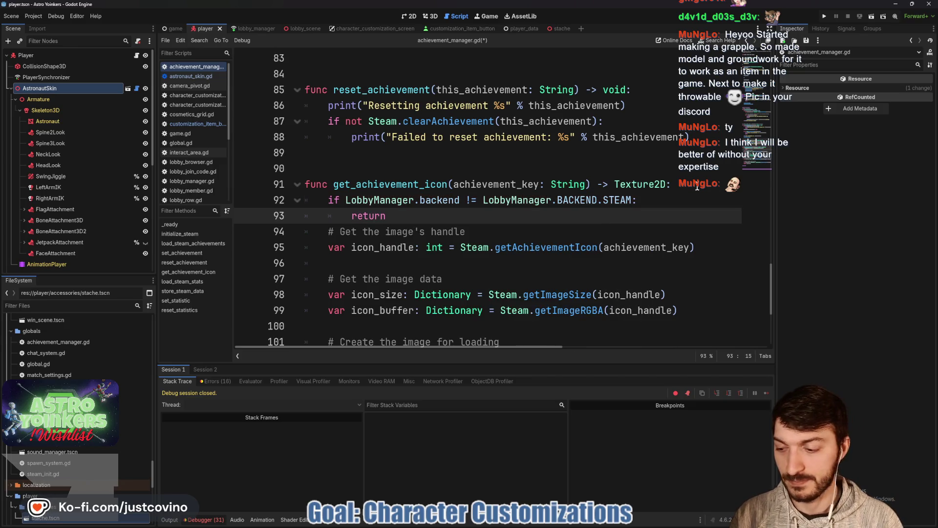
{"action": "type", "text": "oad(\""}
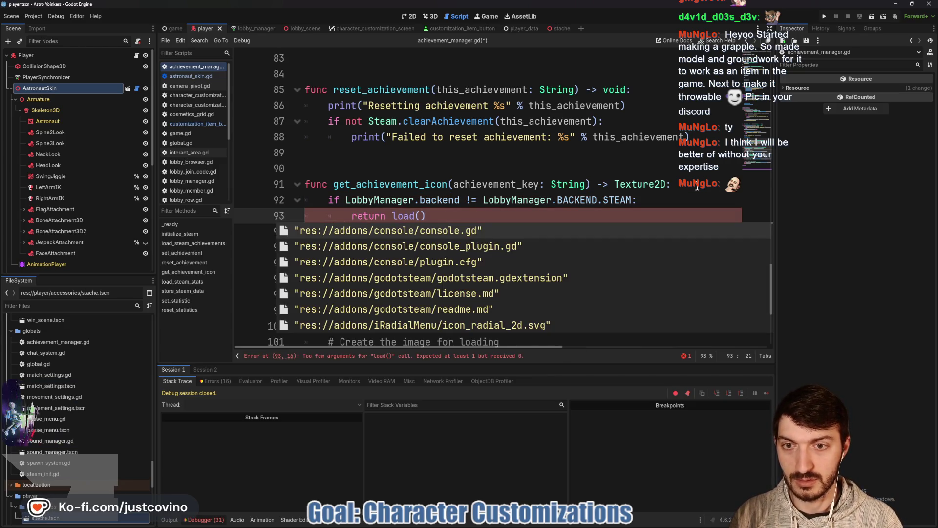
{"action": "type", "text": "res:"}
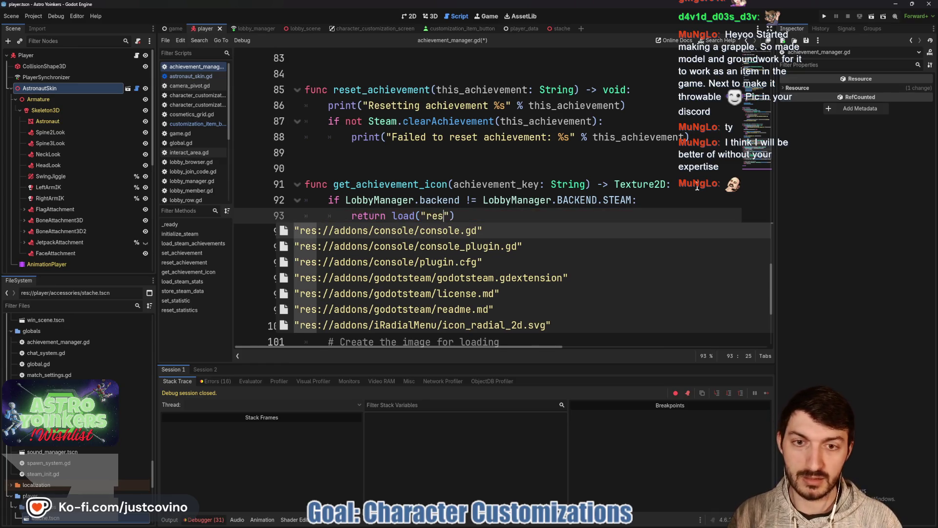
{"action": "type", "text": "//"}
{"action": "type", "text": "icon"}
{"action": "key", "text": "Return"}
{"action": "key", "text": "End"}
{"action": "key", "text": "ctrl+s"}
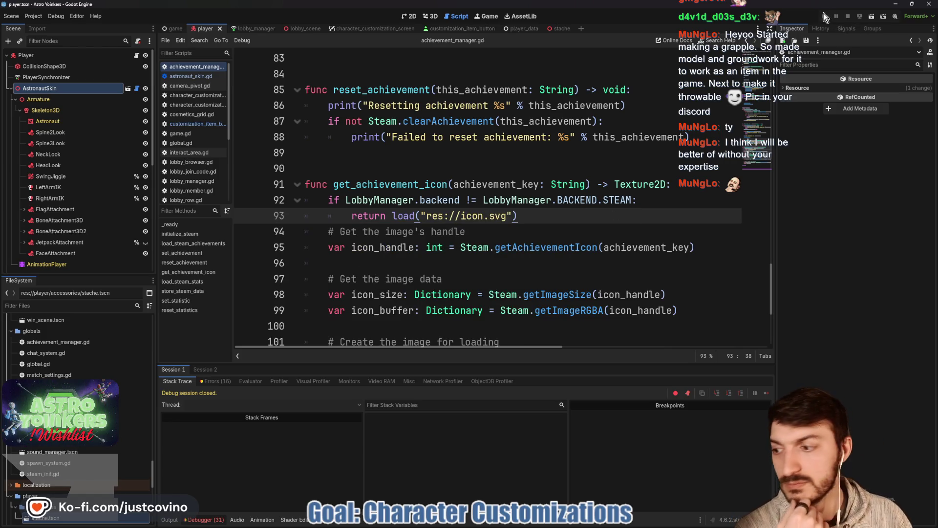
Step: Run the project, close the extra game window, and host a private lobby
{"action": "left_click", "coordinate": [825, 17]}
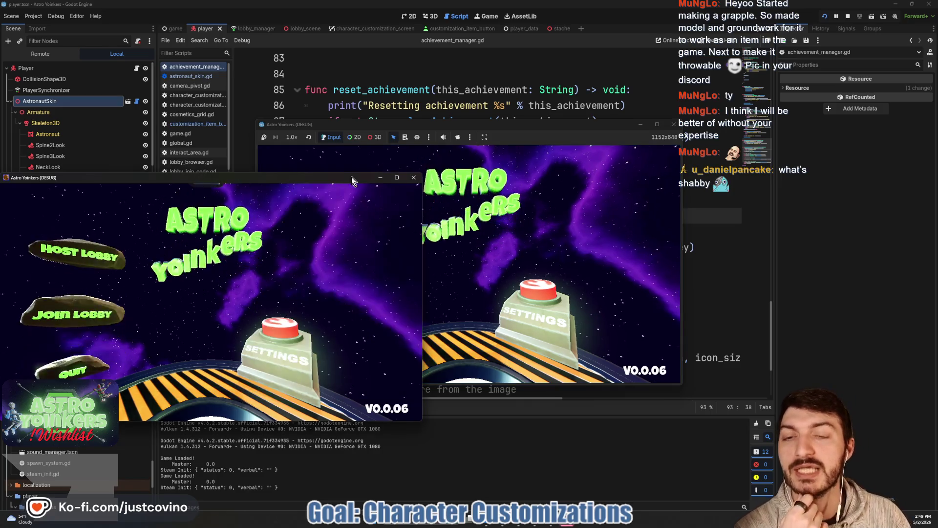
{"action": "left_click", "coordinate": [380, 178]}
{"action": "left_click", "coordinate": [333, 213]}
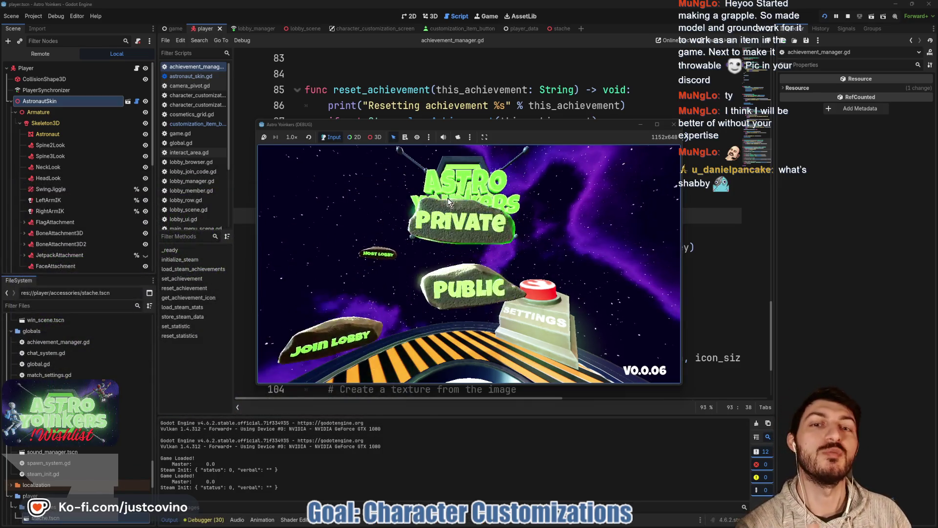
{"action": "left_click", "coordinate": [451, 205]}
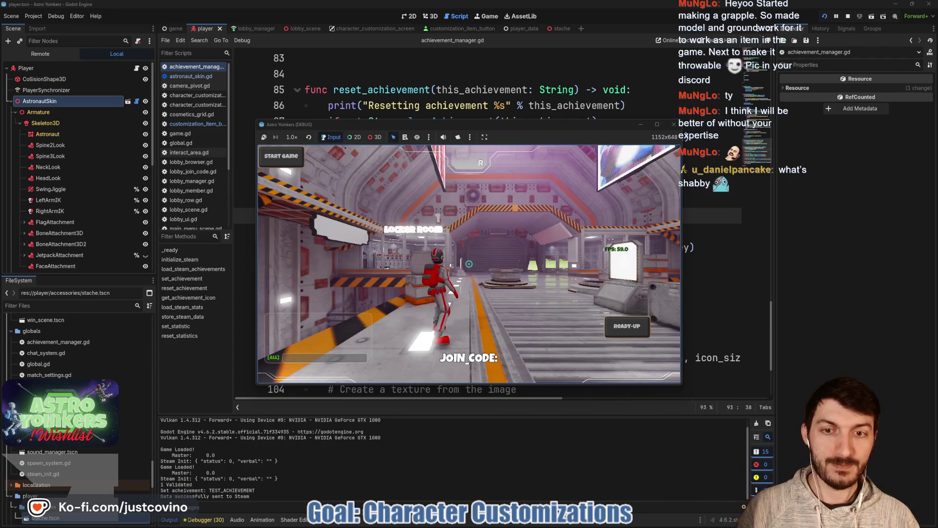
Step: Walk into the customization area, toggle an item, then stop the running game
{"action": "key", "text": "w"}
{"action": "key", "text": "w"}
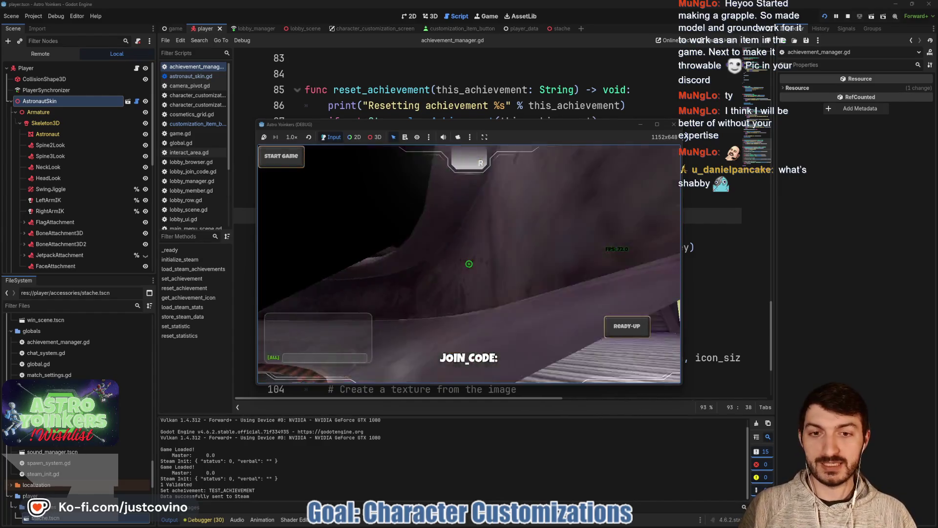
{"action": "key", "text": "w"}
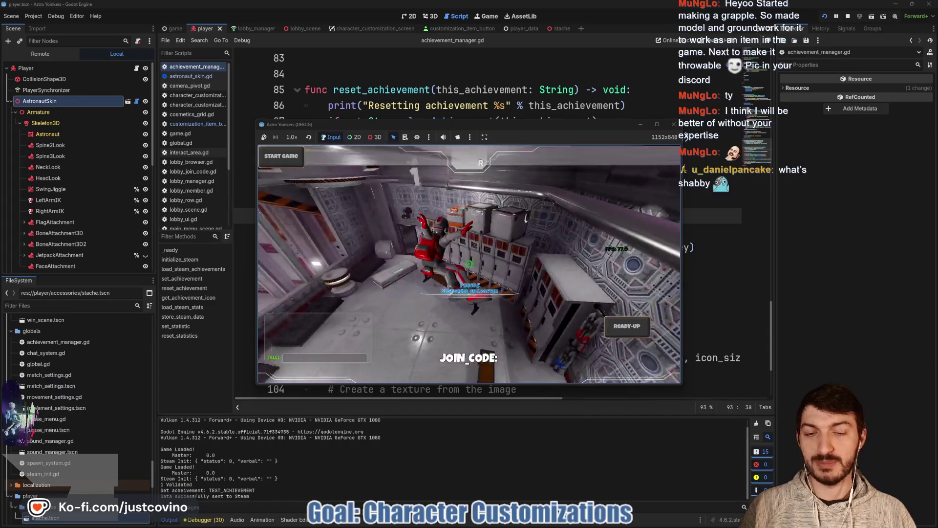
{"action": "key", "text": "e"}
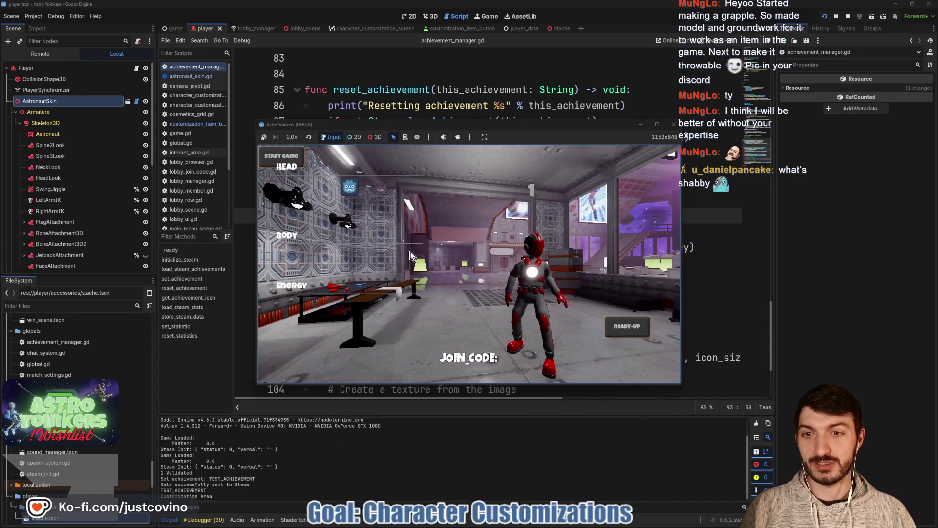
{"action": "left_click", "coordinate": [350, 190]}
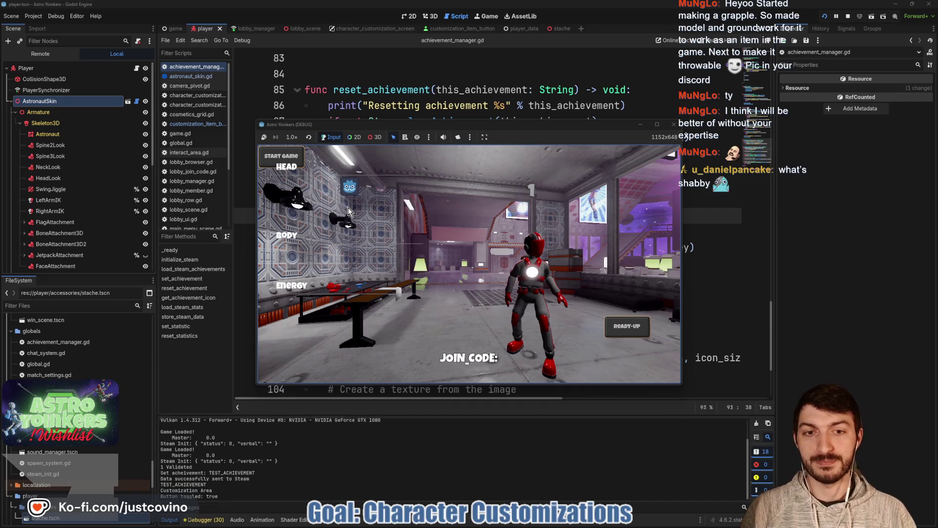
{"action": "left_click", "coordinate": [848, 17]}
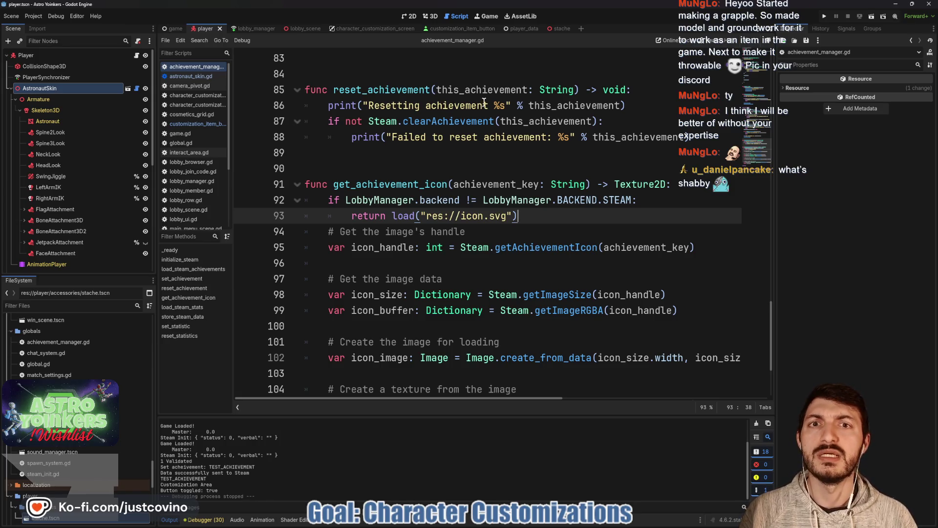
{"action": "scroll", "coordinate": [502, 229], "scroll_direction": "down", "scroll_amount": 1}
{"action": "scroll", "coordinate": [503, 228], "scroll_direction": "up", "scroll_amount": 6}
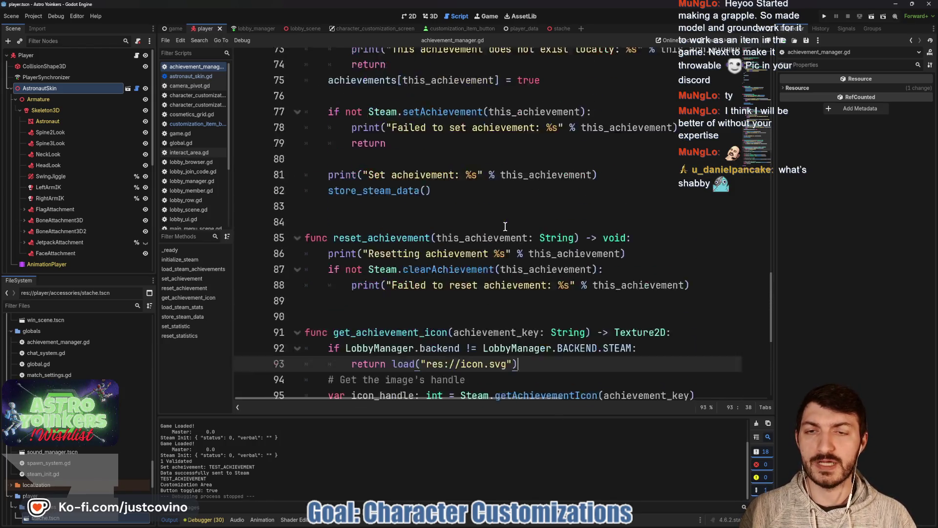
Step: Switch to the lobby_manager scene and run the project with F5, closing the extra instance
{"action": "left_click", "coordinate": [242, 29]}
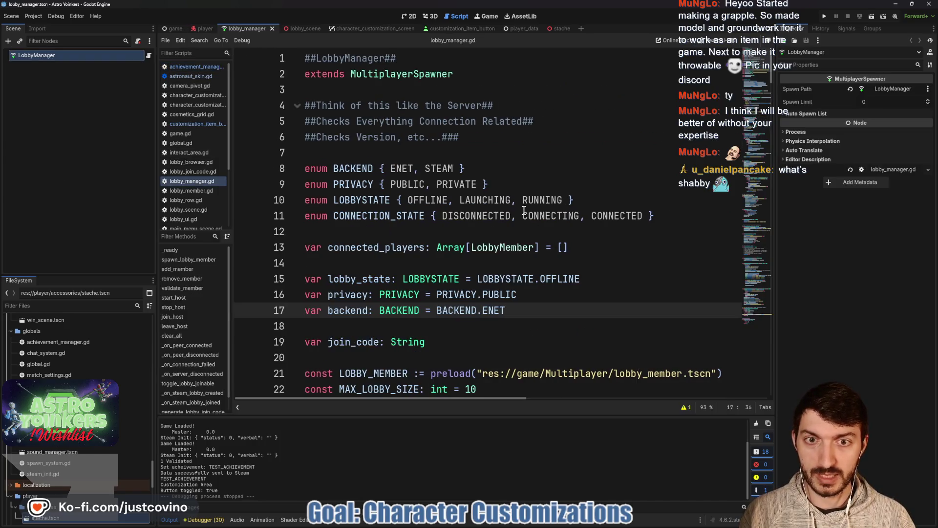
{"action": "key", "text": "F5"}
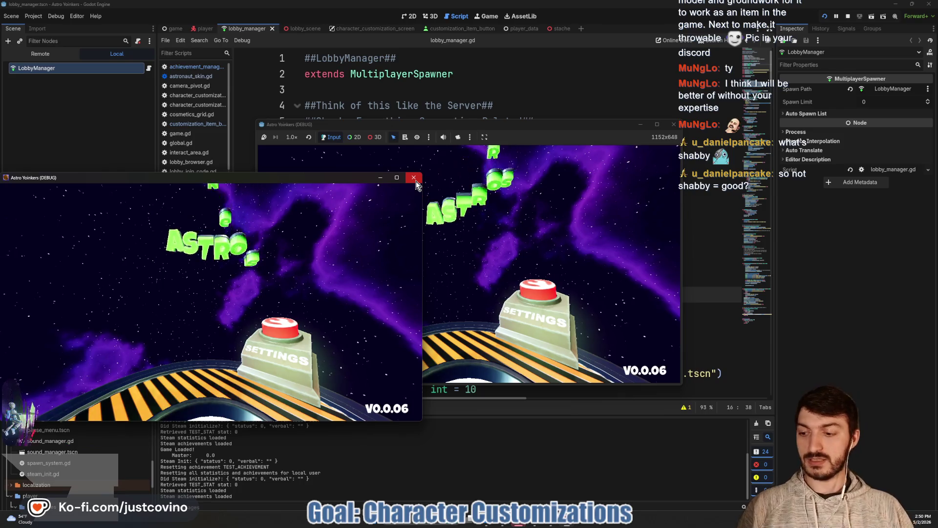
{"action": "left_click", "coordinate": [415, 180]}
Step: Host a lobby, walk to the customization area and open it to hit the line-102 error
{"action": "left_click", "coordinate": [328, 215]}
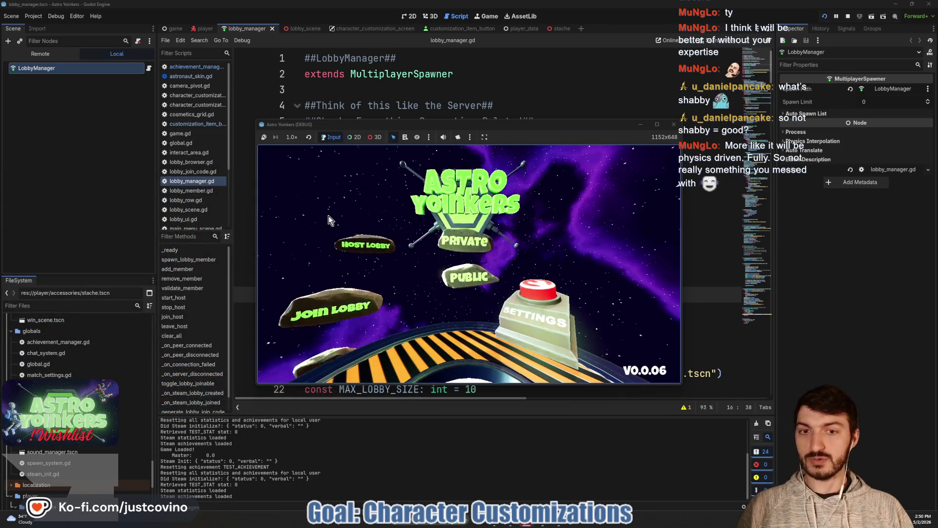
{"action": "left_click", "coordinate": [436, 229]}
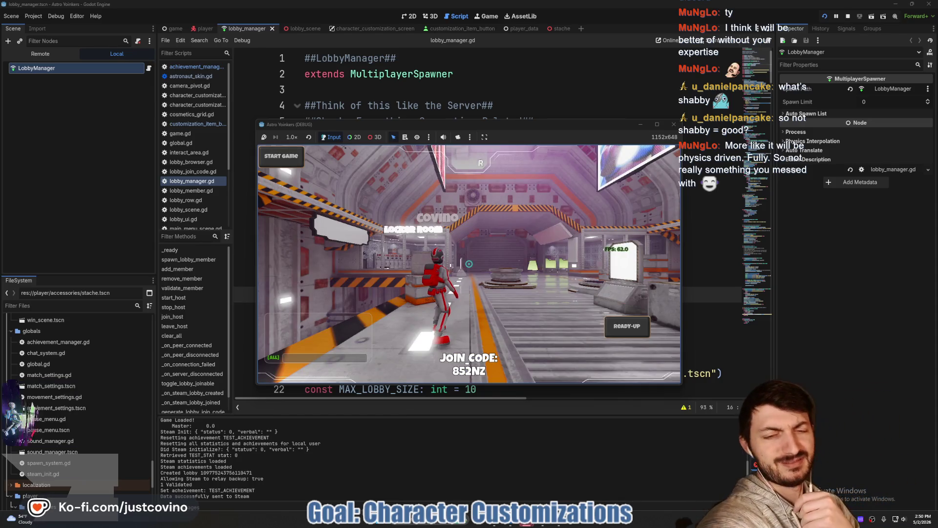
{"action": "key", "text": "w"}
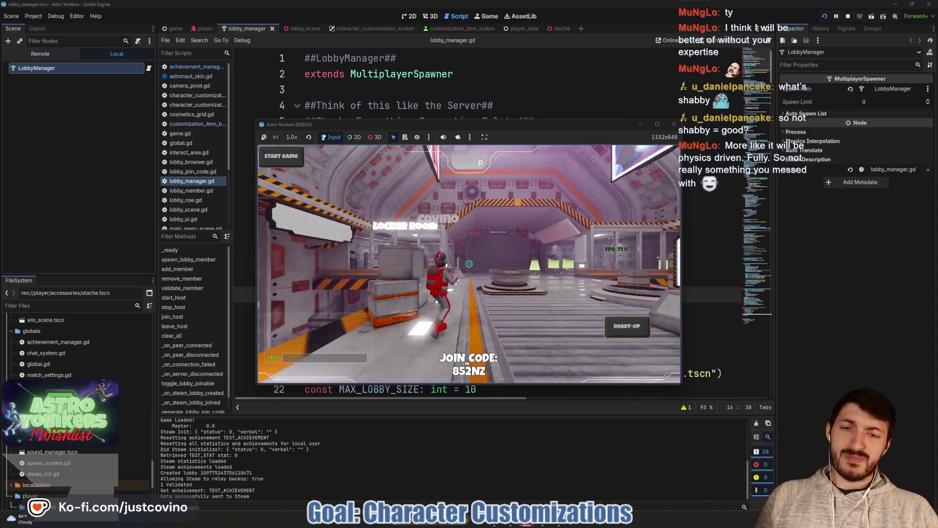
{"action": "key", "text": "w"}
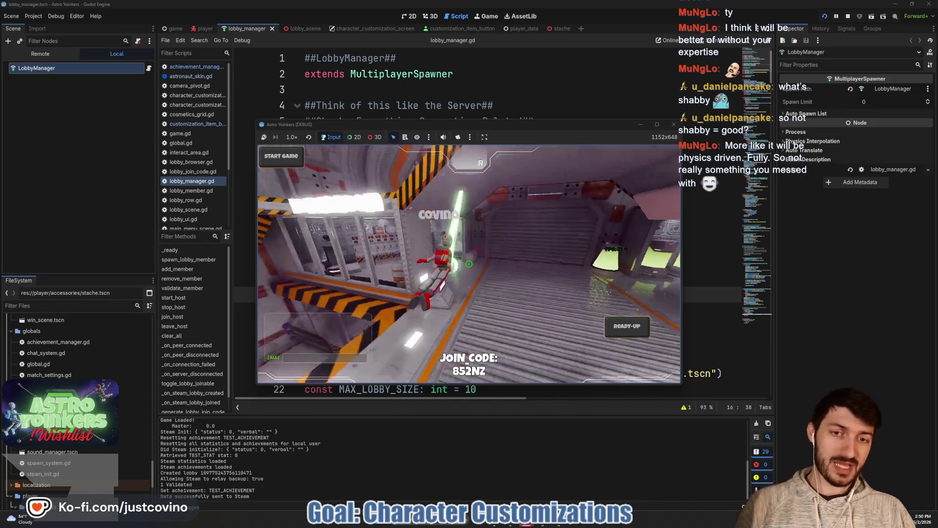
{"action": "key", "text": "w"}
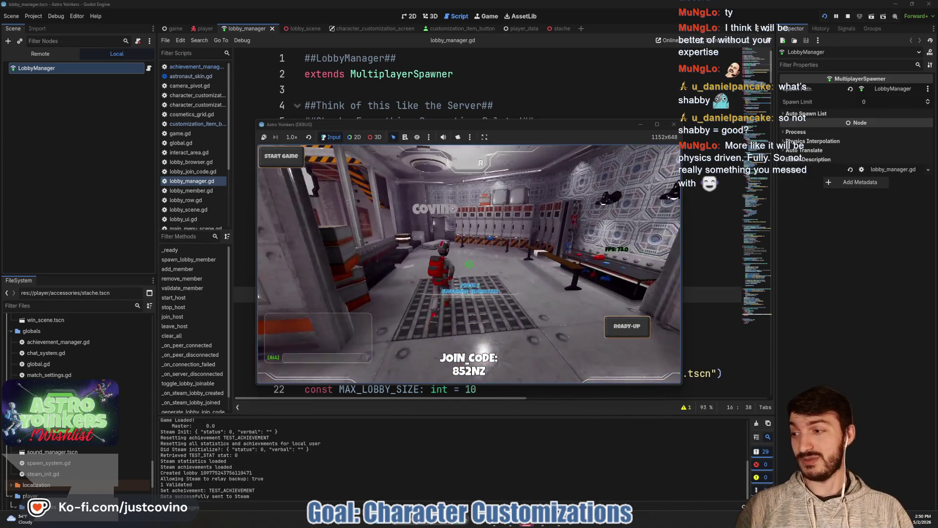
{"action": "key", "text": "e"}
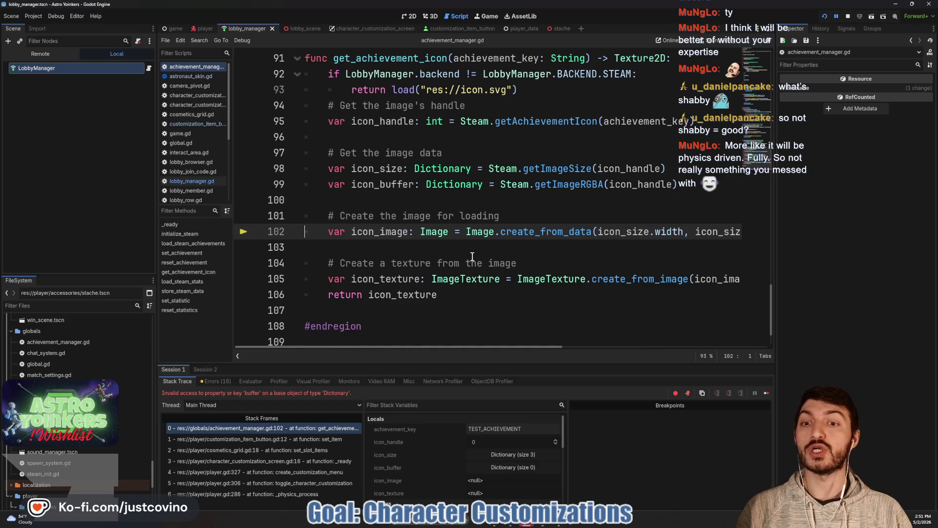
Step: Scroll along line 102 to inspect the icon_buffer buffer access
{"action": "scroll", "coordinate": [472, 256], "scroll_direction": "right", "scroll_amount": 6}
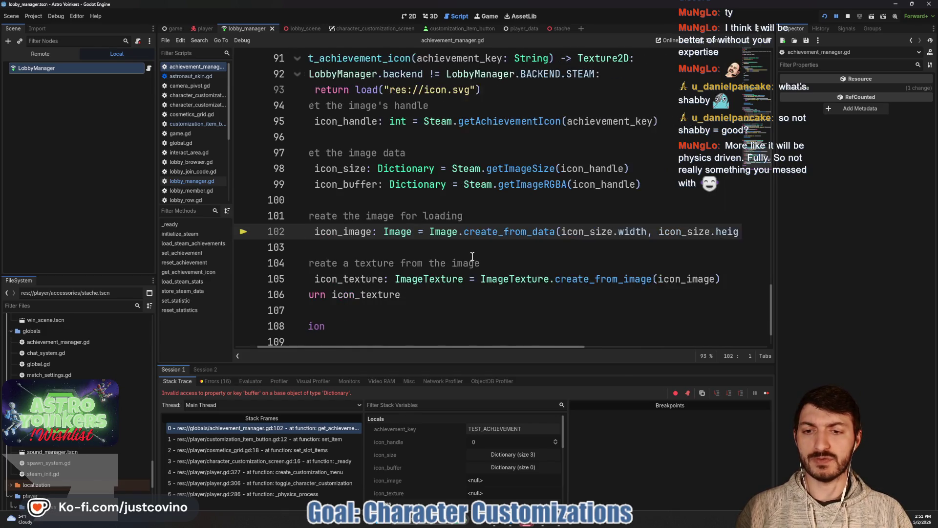
{"action": "scroll", "coordinate": [471, 258], "scroll_direction": "right", "scroll_amount": 2}
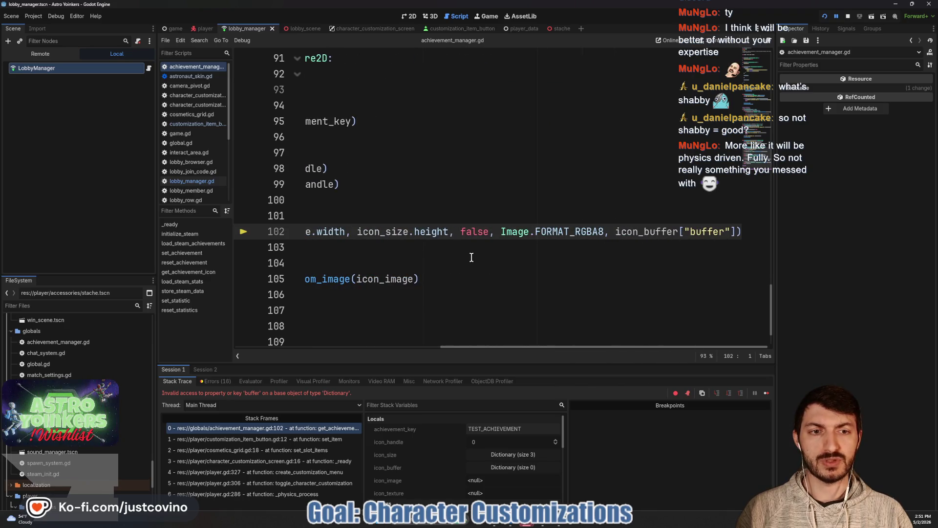
{"action": "mouse_move", "coordinate": [632, 233]}
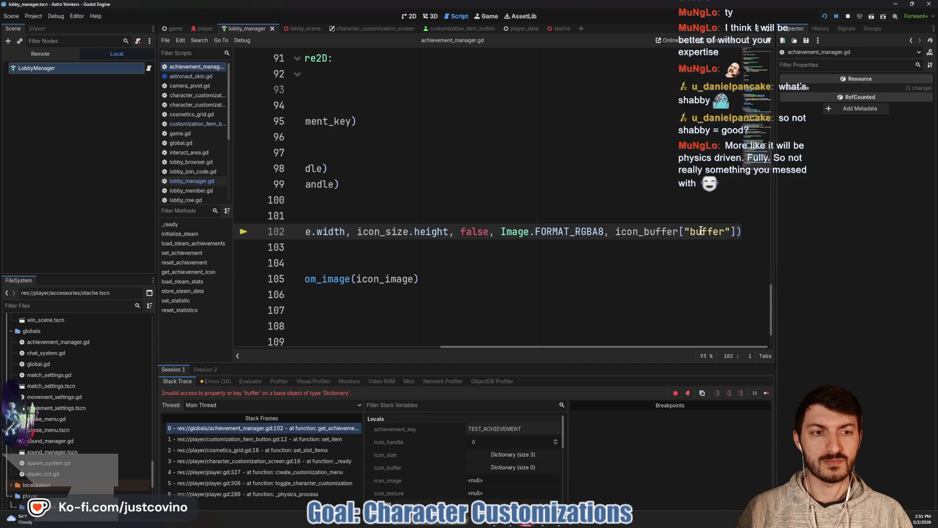
{"action": "scroll", "coordinate": [624, 237], "scroll_direction": "left", "scroll_amount": 5}
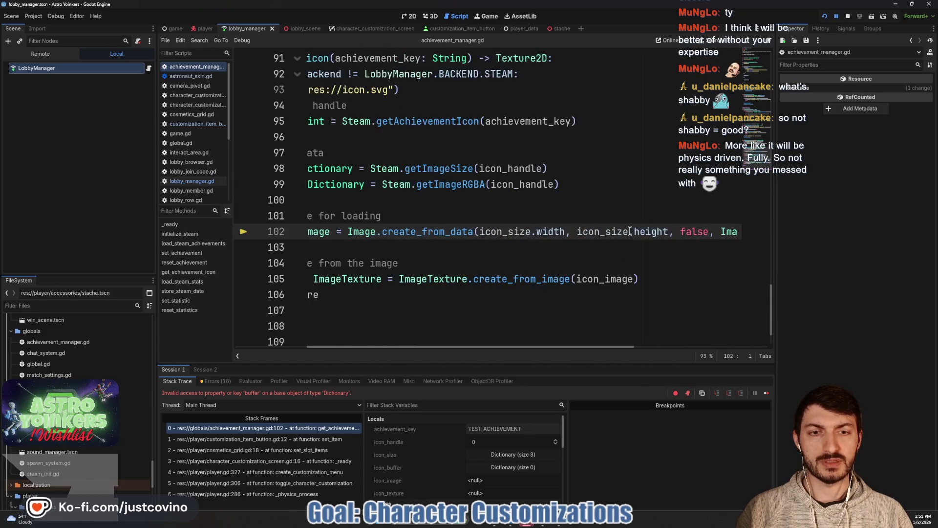
{"action": "mouse_move", "coordinate": [503, 231]}
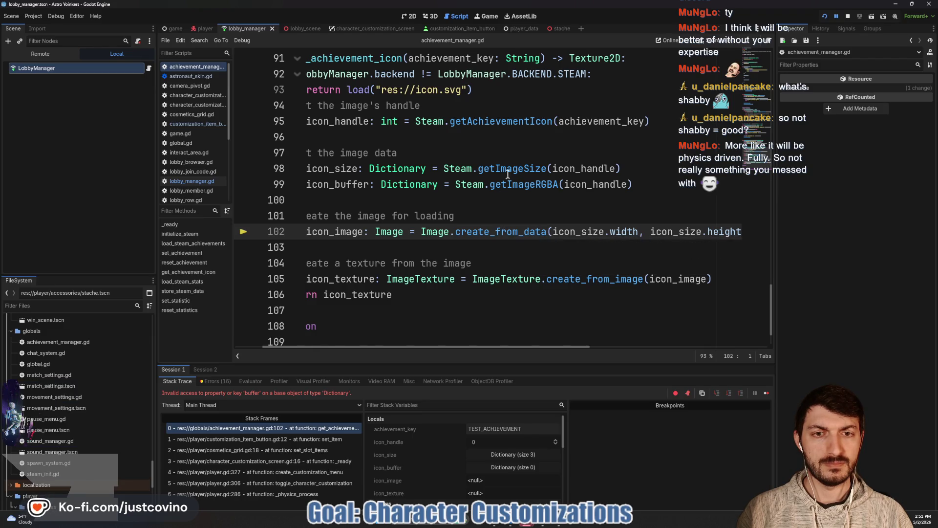
{"action": "mouse_move", "coordinate": [515, 185]}
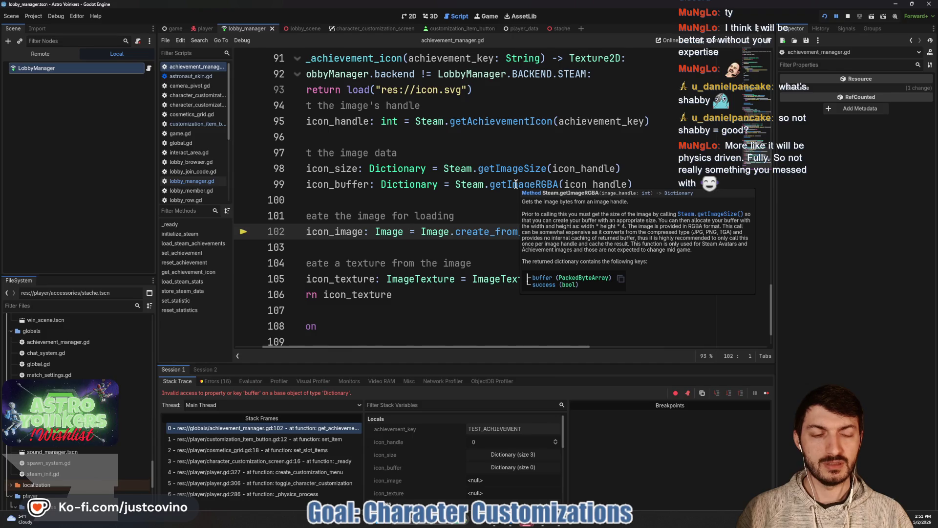
{"action": "scroll", "coordinate": [576, 235], "scroll_direction": "right", "scroll_amount": 10}
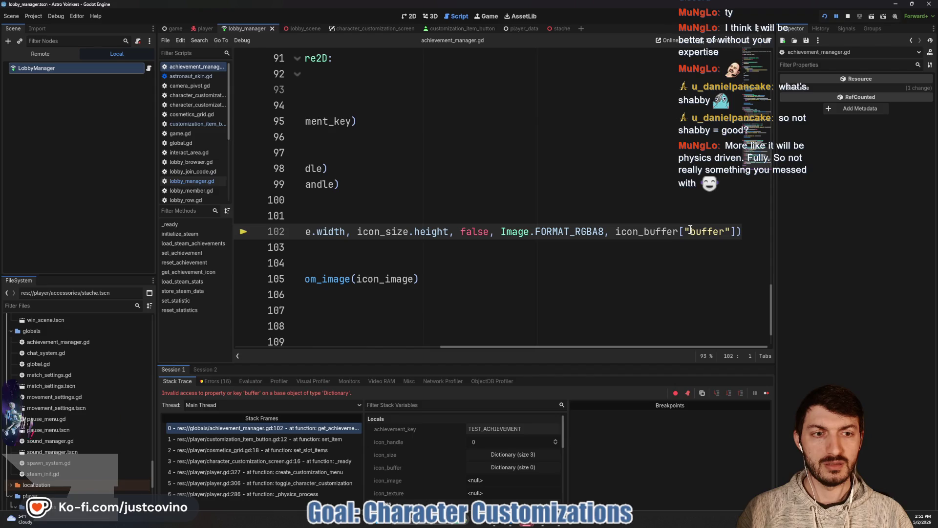
{"action": "scroll", "coordinate": [449, 220], "scroll_direction": "left", "scroll_amount": 5}
{"action": "scroll", "coordinate": [449, 220], "scroll_direction": "left", "scroll_amount": 3}
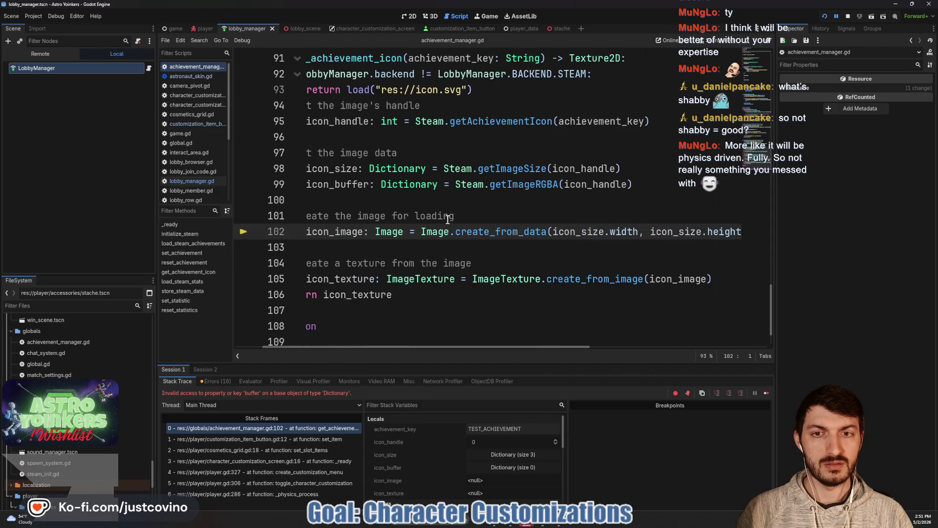
{"action": "scroll", "coordinate": [543, 188], "scroll_direction": "right", "scroll_amount": 8}
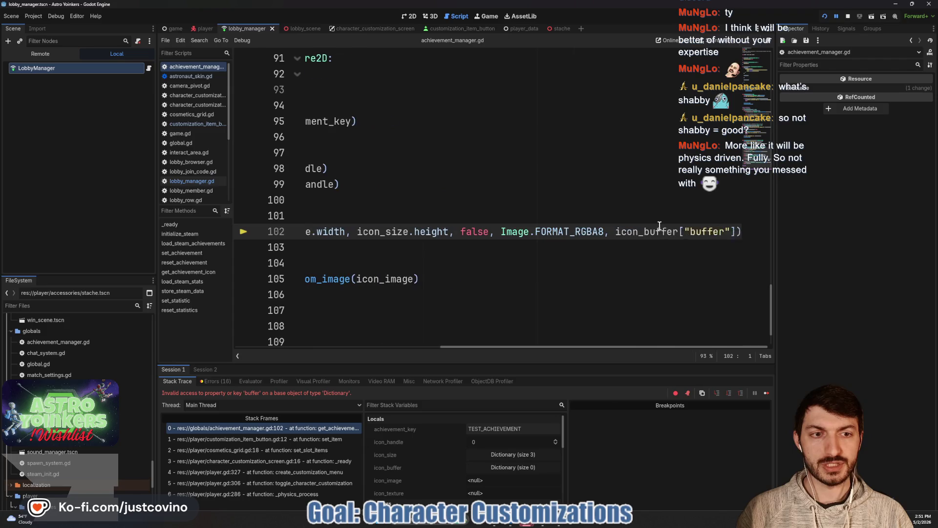
Step: Change line 102 to icon_buffer['buffer'], save, and restart the game
{"action": "left_click", "coordinate": [731, 232]}
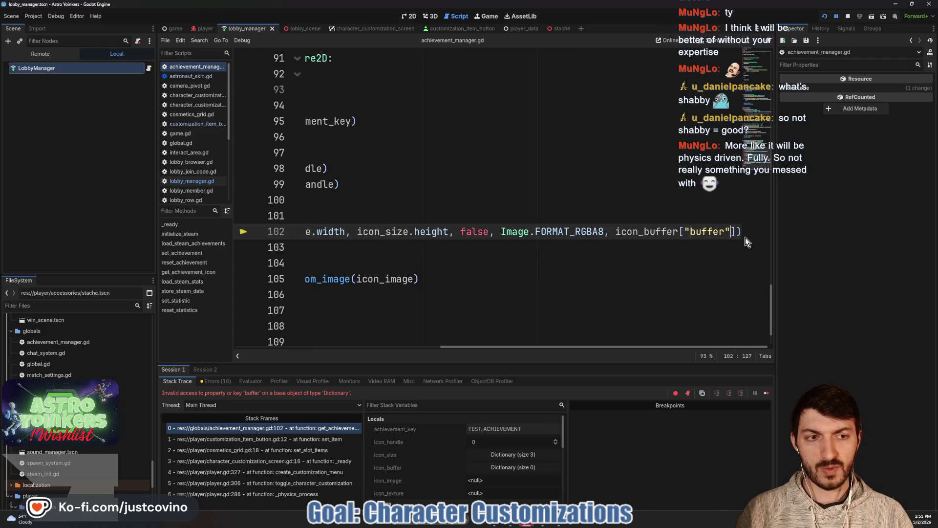
{"action": "key", "text": "ctrl+z"}
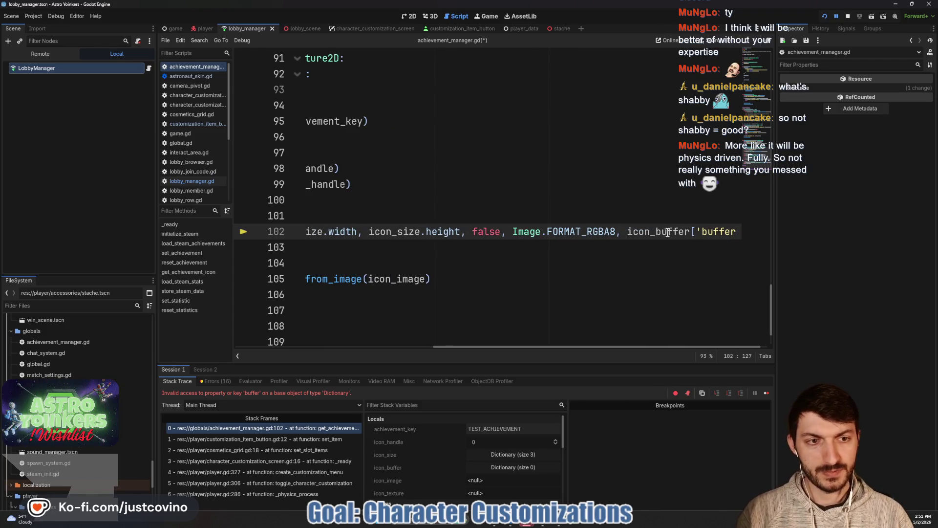
{"action": "key", "text": "ctrl+z"}
{"action": "key", "text": "ctrl+s"}
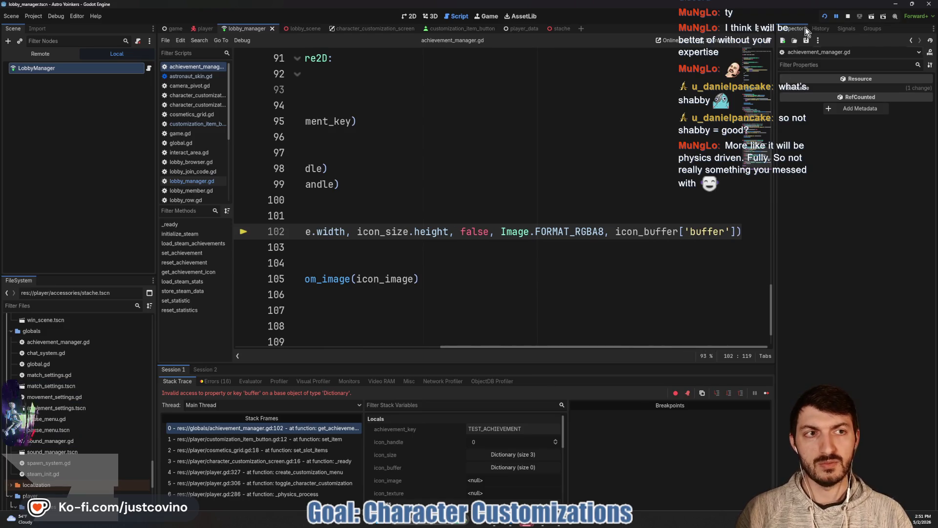
{"action": "left_click", "coordinate": [847, 20]}
{"action": "left_click", "coordinate": [826, 17]}
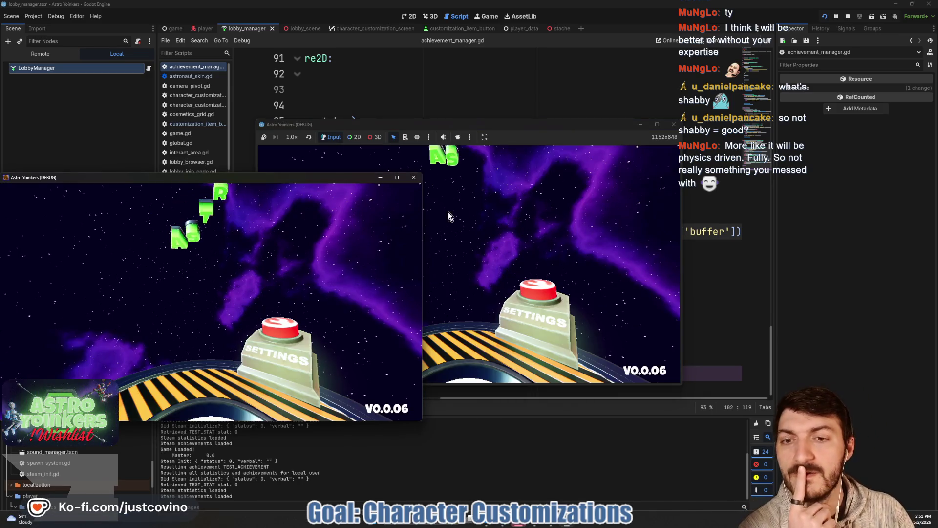
Step: Close the extra game window, host a public lobby, and run into the locker room
{"action": "left_click", "coordinate": [414, 182]}
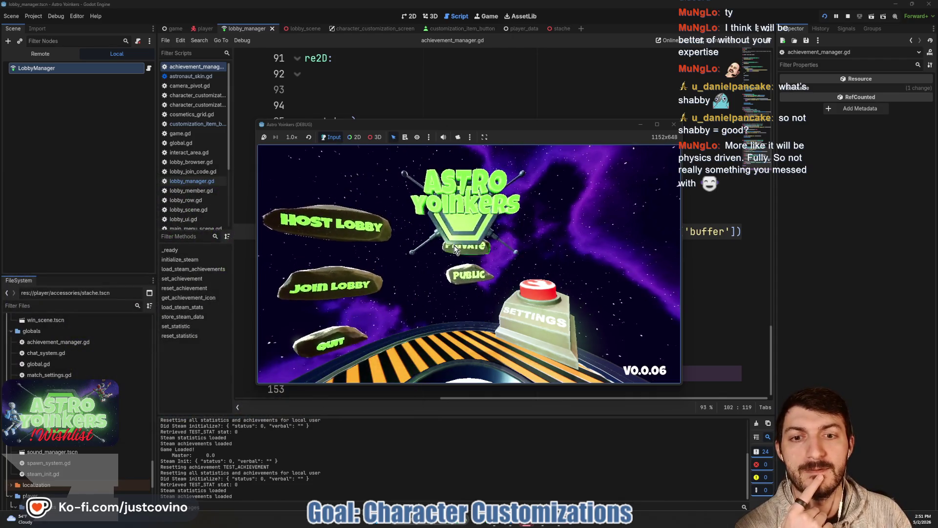
{"action": "left_click", "coordinate": [338, 203]}
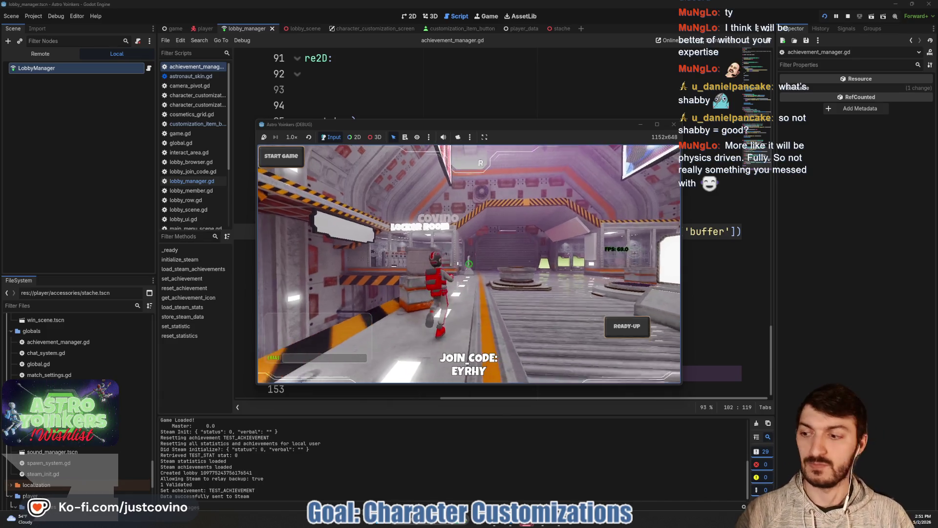
{"action": "key", "text": "w"}
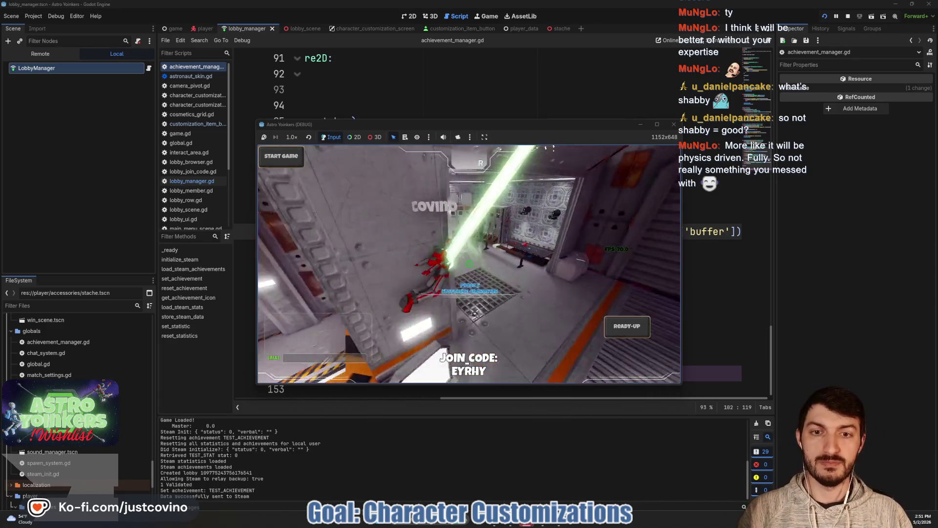
Step: Open customization, then restore line 102 to icon_buffer["buffer"] with matching double quotes
{"action": "key", "text": "e"}
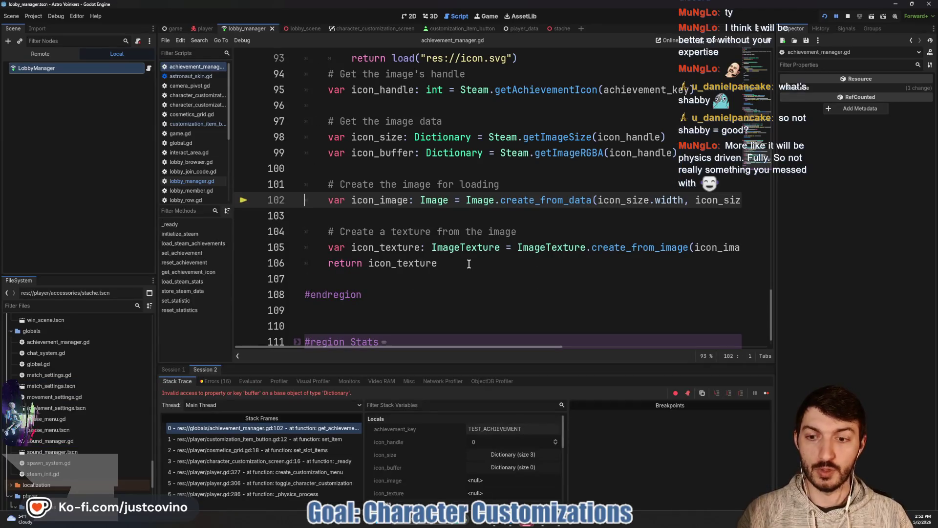
{"action": "scroll", "coordinate": [485, 247], "scroll_direction": "right", "scroll_amount": 10}
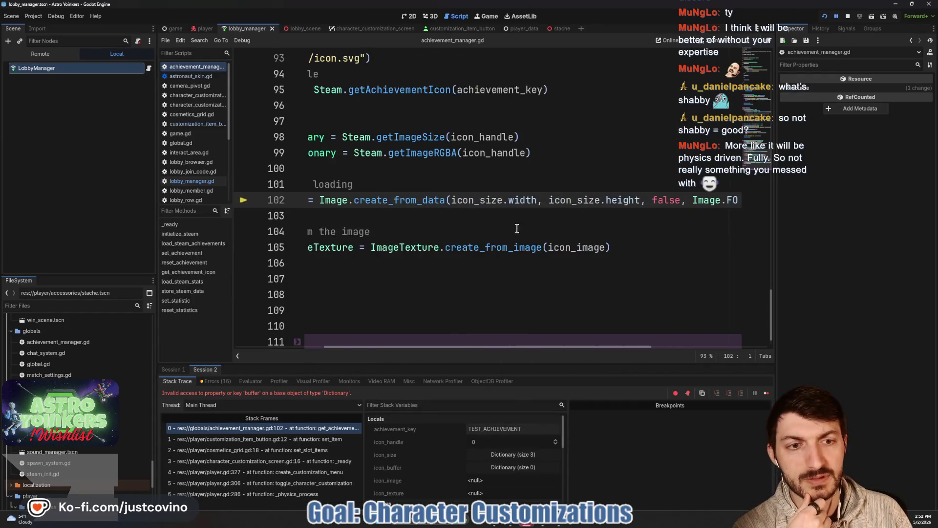
{"action": "scroll", "coordinate": [654, 204], "scroll_direction": "right", "scroll_amount": 1}
{"action": "left_click", "coordinate": [689, 200]}
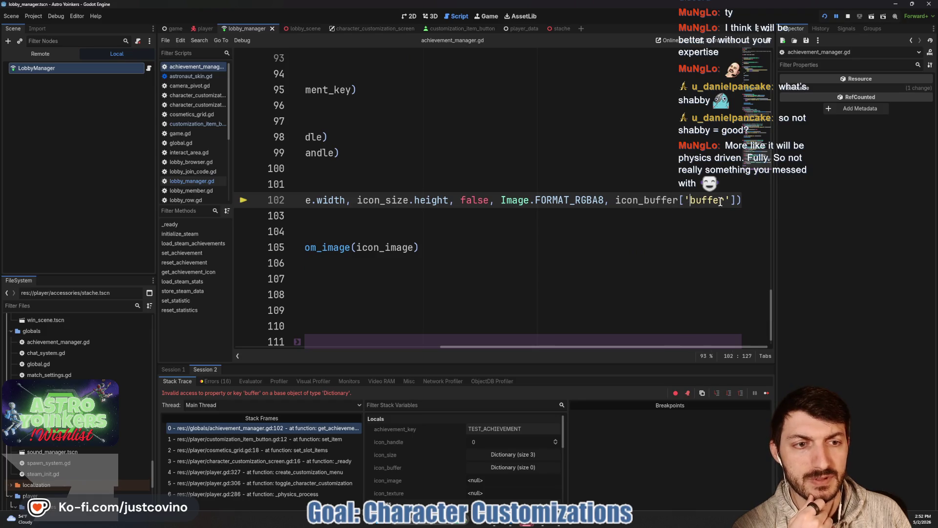
{"action": "type", "text": "\""}
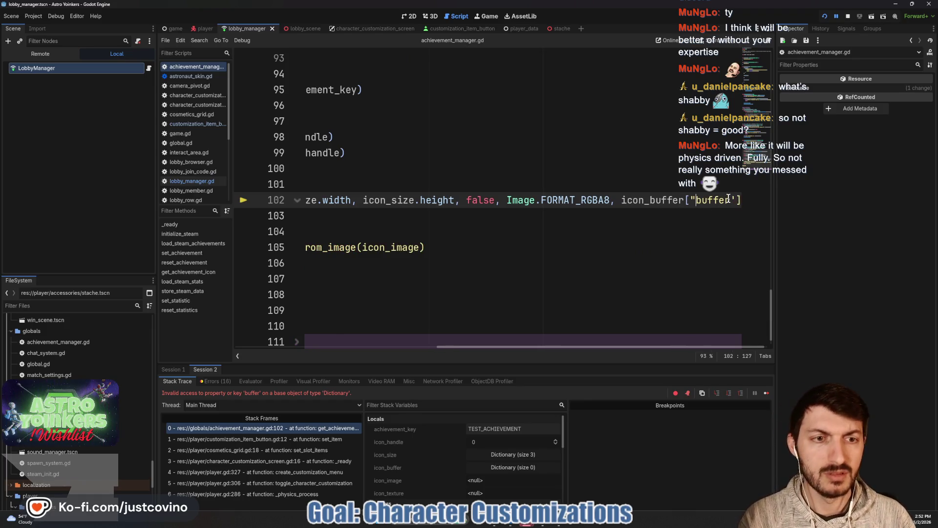
{"action": "left_click", "coordinate": [736, 200]}
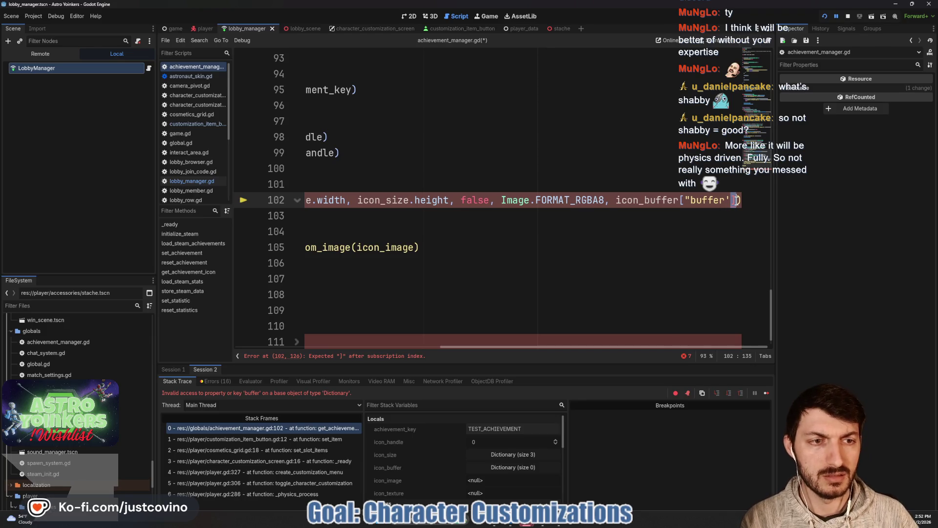
{"action": "key", "text": "BackSpace"}
{"action": "type", "text": "\""}
Step: Inspect icon_size, icon_handle and getAchievementIcon values, confirming icon_handle is 0
{"action": "scroll", "coordinate": [621, 197], "scroll_direction": "left", "scroll_amount": 2}
{"action": "scroll", "coordinate": [621, 196], "scroll_direction": "left", "scroll_amount": 5}
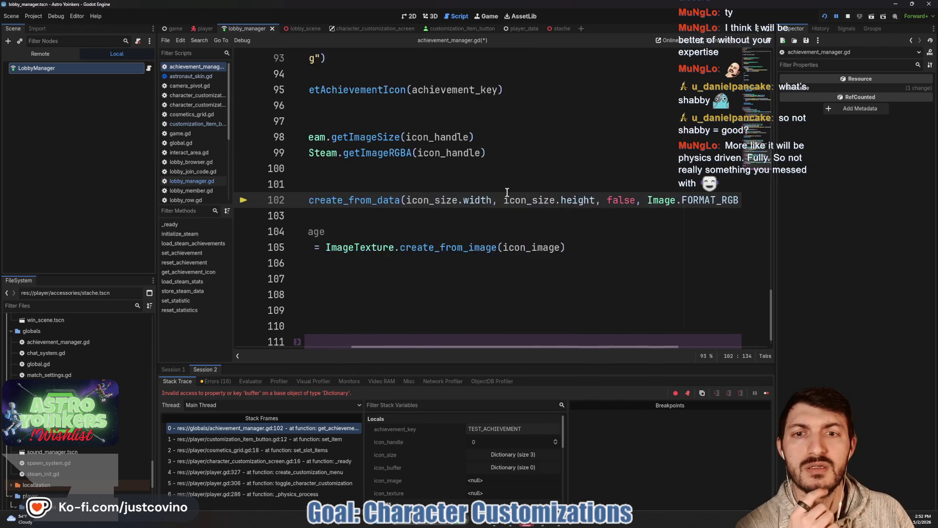
{"action": "mouse_move", "coordinate": [495, 156]}
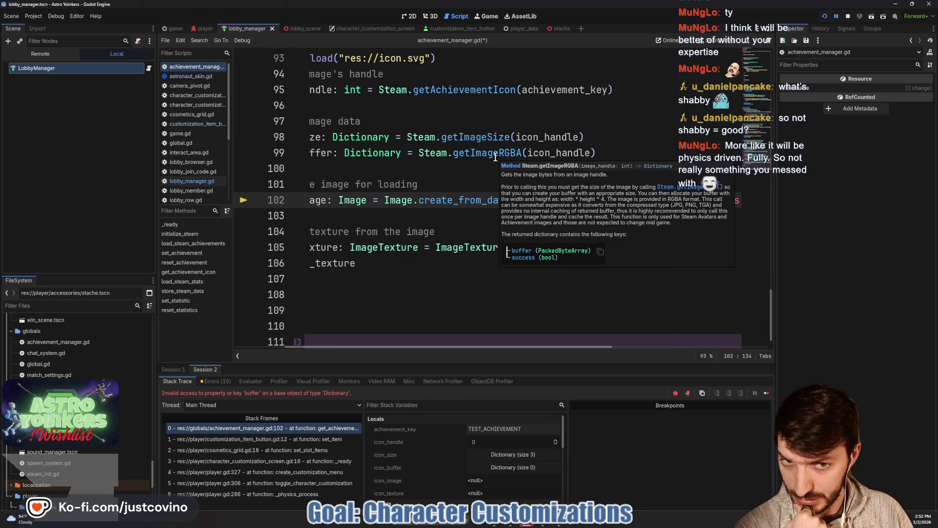
{"action": "scroll", "coordinate": [380, 152], "scroll_direction": "left", "scroll_amount": 3}
{"action": "mouse_move", "coordinate": [381, 152]}
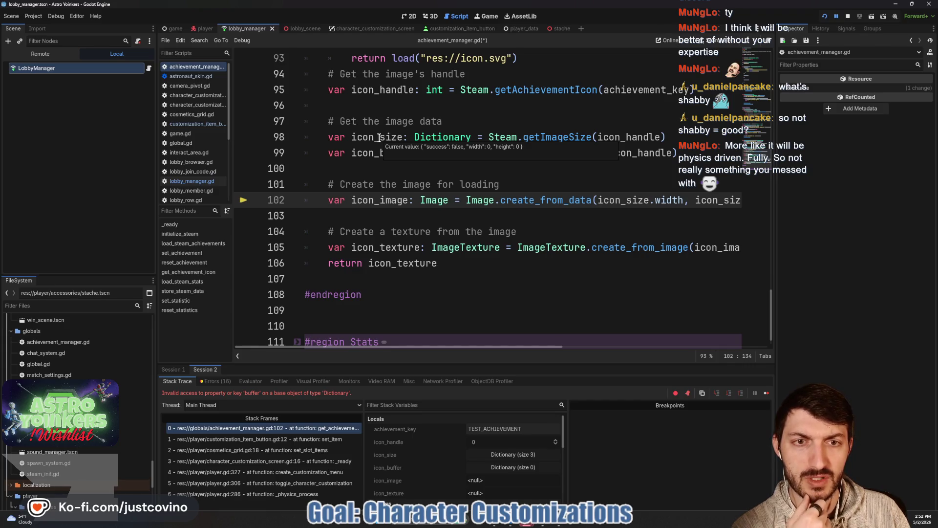
{"action": "mouse_move", "coordinate": [388, 92]}
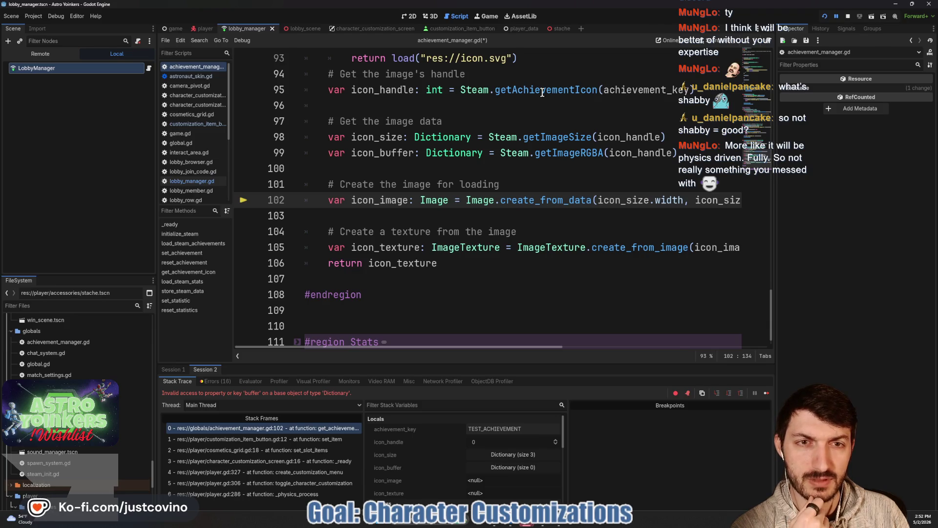
{"action": "mouse_move", "coordinate": [542, 92]}
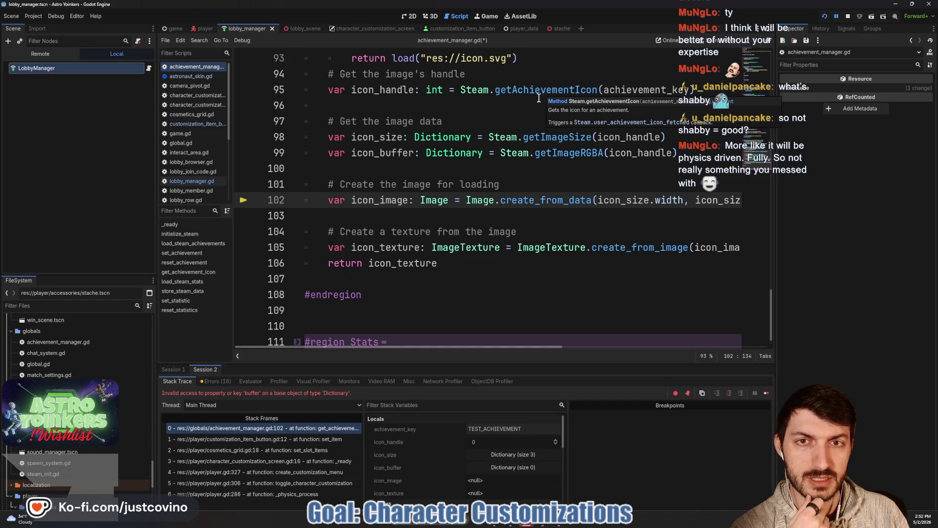
{"action": "scroll", "coordinate": [539, 98], "scroll_direction": "up", "scroll_amount": 2}
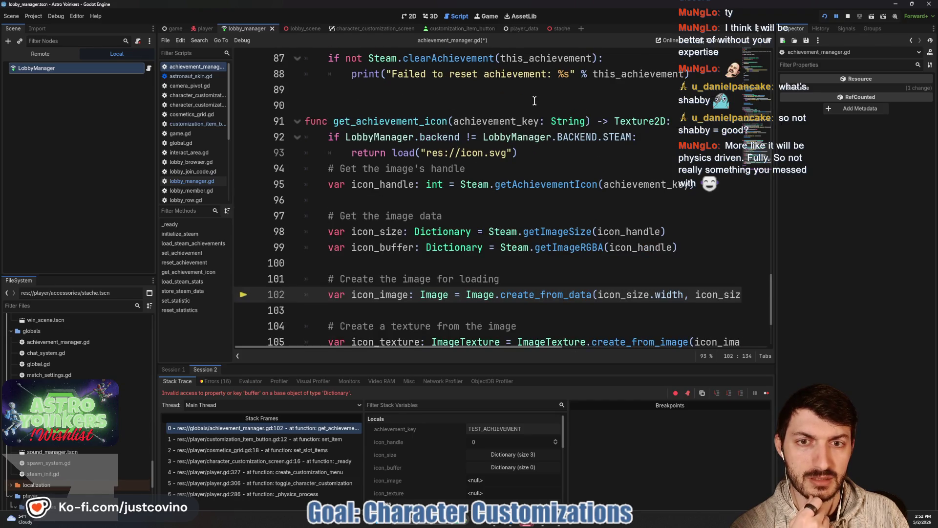
Step: Stop the debug session and review the Debugger errors list, then the Output log
{"action": "left_click", "coordinate": [849, 17]}
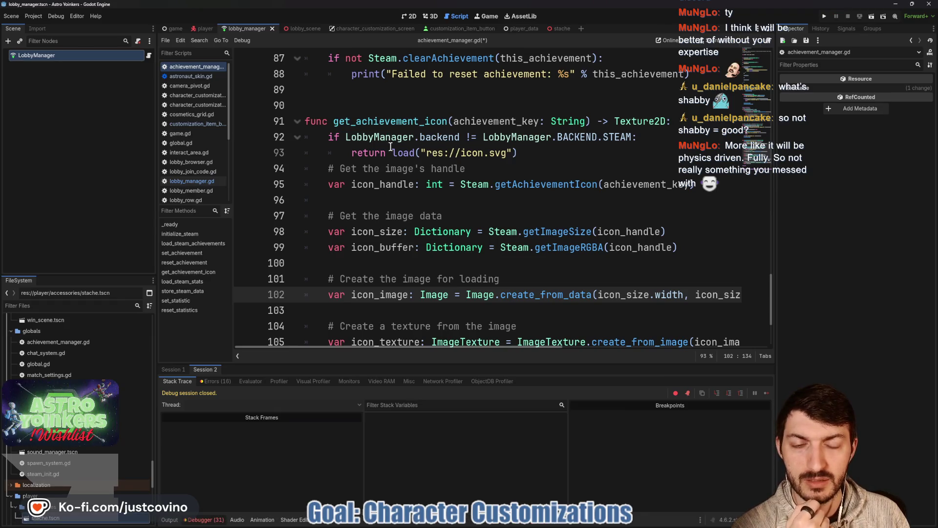
{"action": "left_click", "coordinate": [205, 520]}
{"action": "left_click", "coordinate": [204, 520]}
{"action": "left_click", "coordinate": [218, 381]}
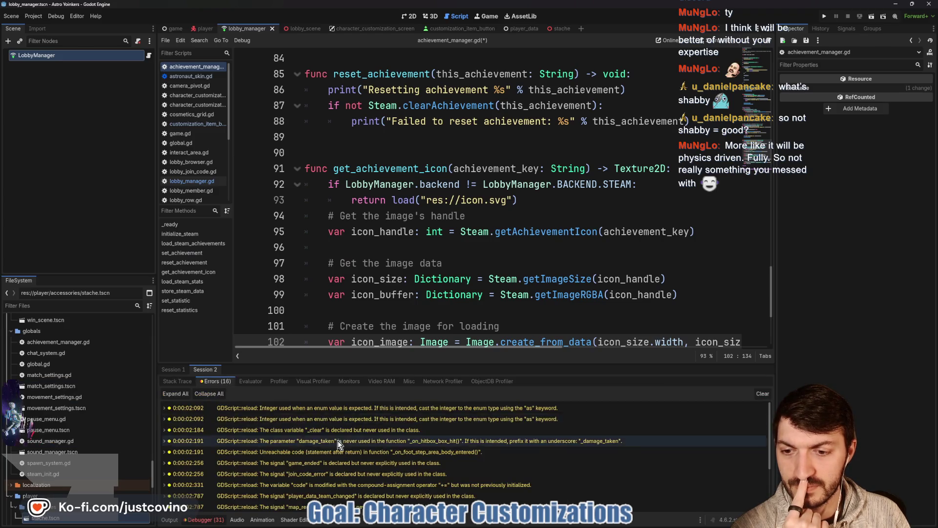
{"action": "scroll", "coordinate": [341, 463], "scroll_direction": "down", "scroll_amount": 2}
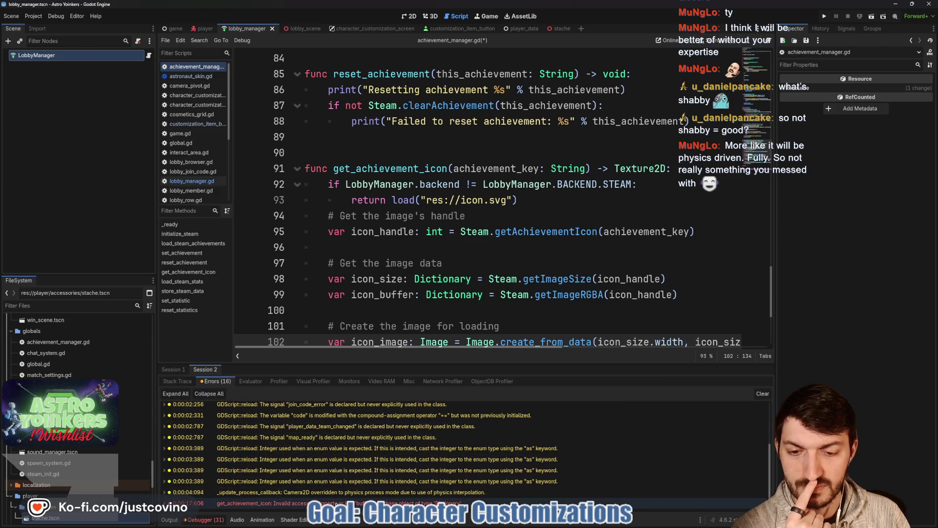
{"action": "left_click", "coordinate": [169, 519]}
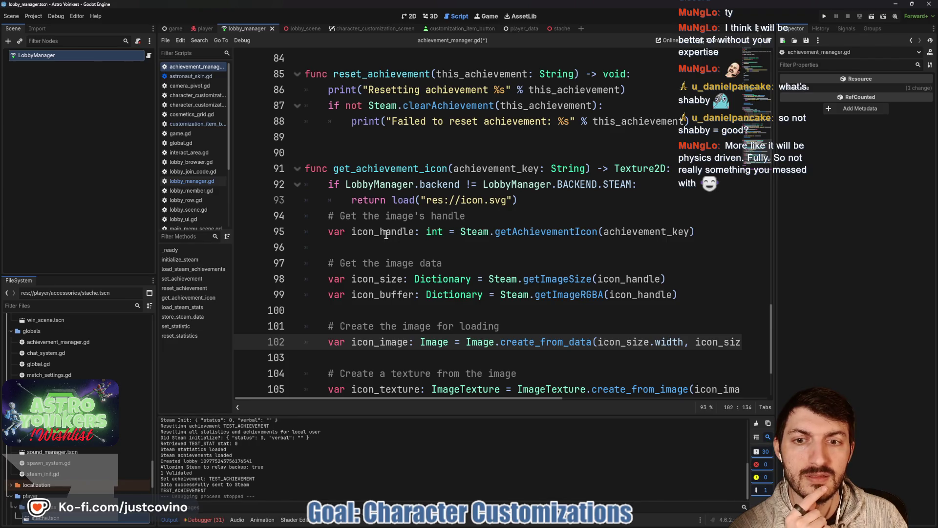
Step: Select the get_achievement_icon function name and scroll through the surrounding code
{"action": "mouse_move", "coordinate": [554, 232]}
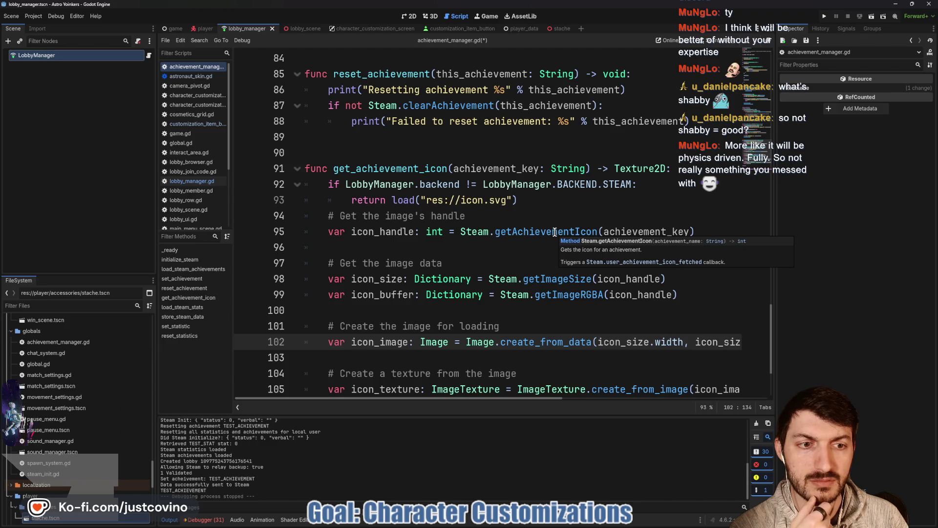
{"action": "double_click", "coordinate": [442, 168]}
{"action": "scroll", "coordinate": [524, 290], "scroll_direction": "up", "scroll_amount": 2}
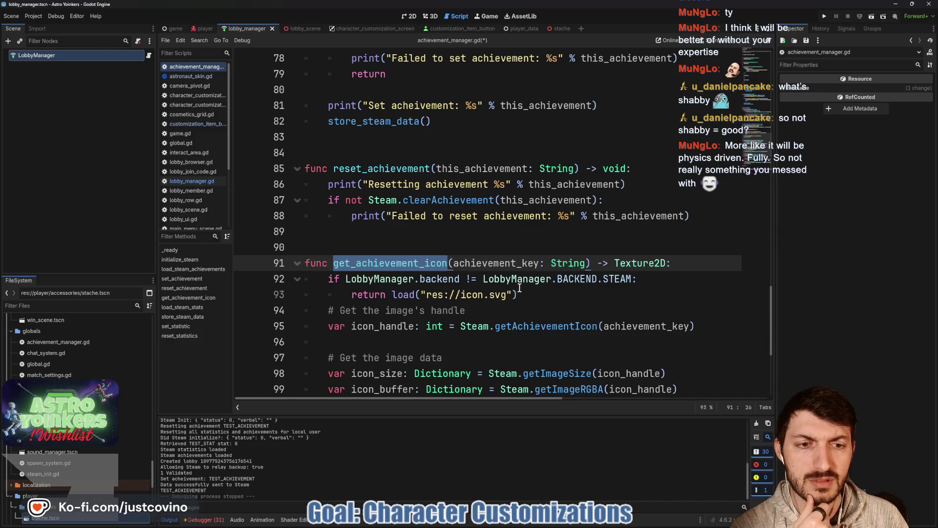
{"action": "scroll", "coordinate": [520, 289], "scroll_direction": "down", "scroll_amount": 2}
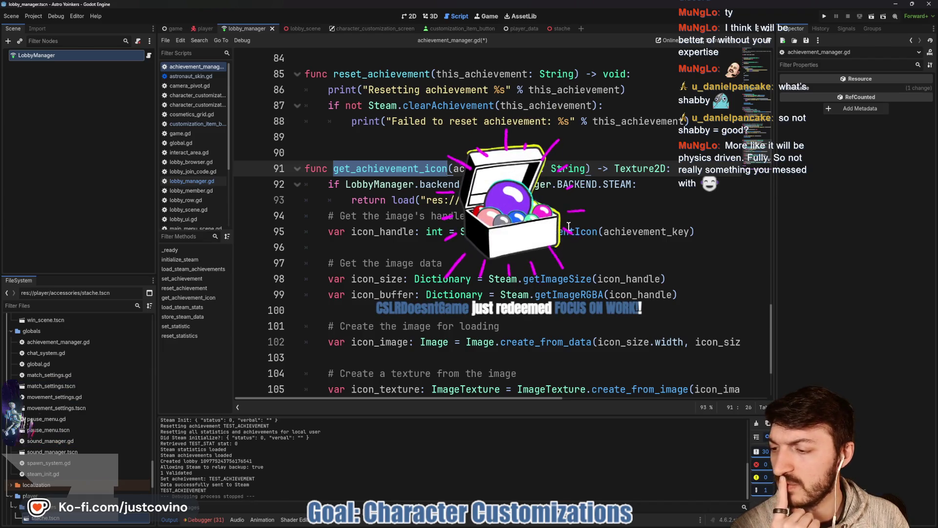
Step: Relaunch the game and host a new lobby with the chosen visibility
{"action": "left_click", "coordinate": [825, 16]}
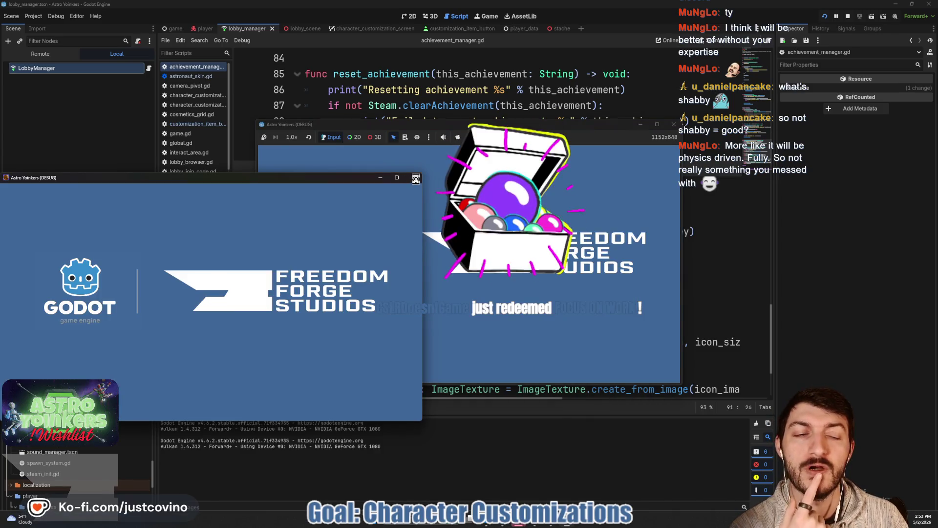
{"action": "left_click", "coordinate": [348, 208]}
{"action": "left_click", "coordinate": [440, 216]}
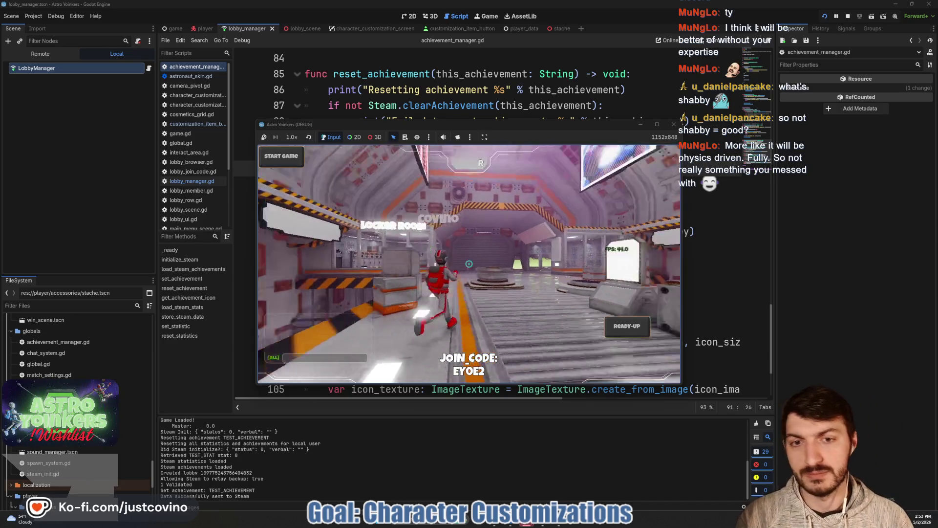
Step: Walk the character into the locker room and open the customization menu
{"action": "key", "text": "space"}
{"action": "key", "text": "w"}
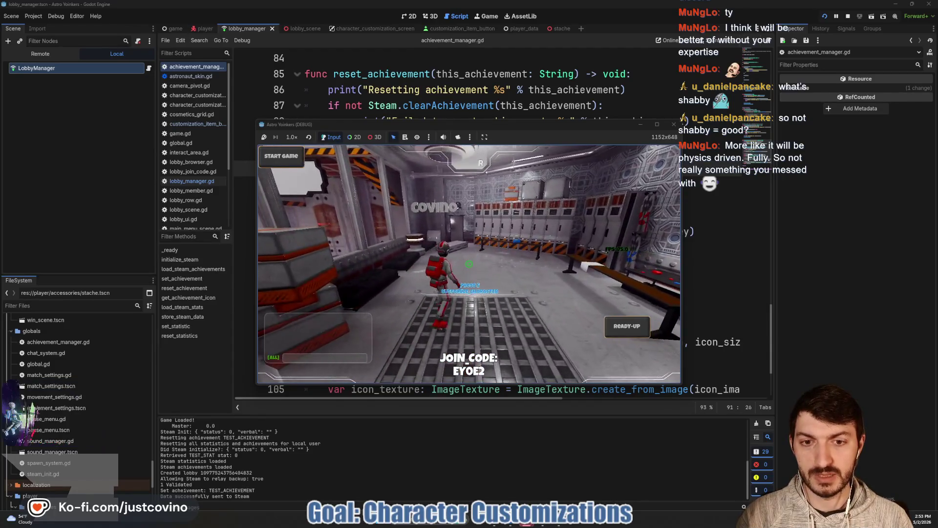
{"action": "key", "text": "e"}
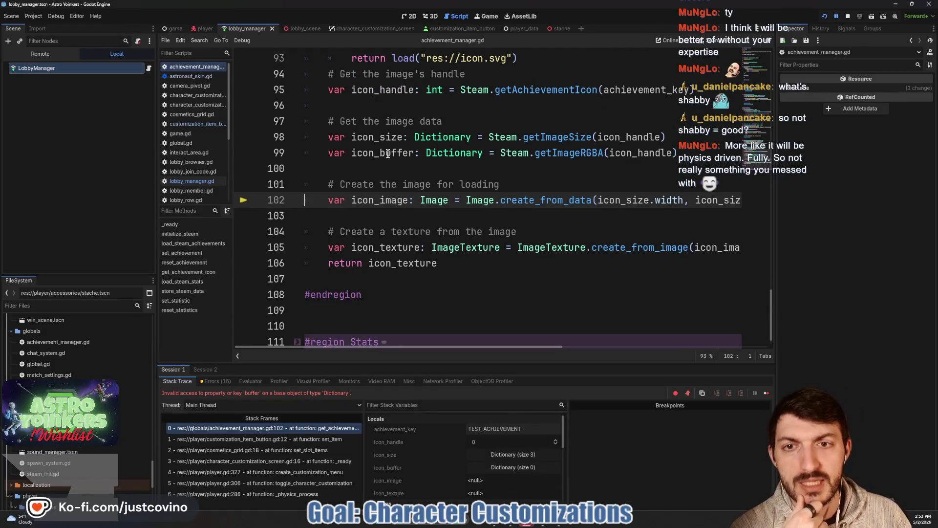
Step: Inspect icon_size, getAchievementIcon and getImageSize in the debugger, then stop the paused session
{"action": "mouse_move", "coordinate": [380, 135]}
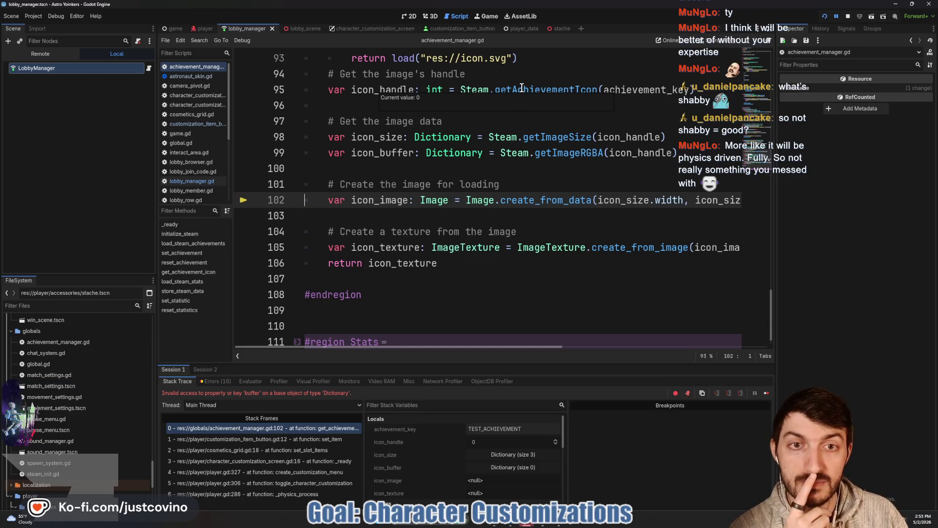
{"action": "mouse_move", "coordinate": [522, 87]}
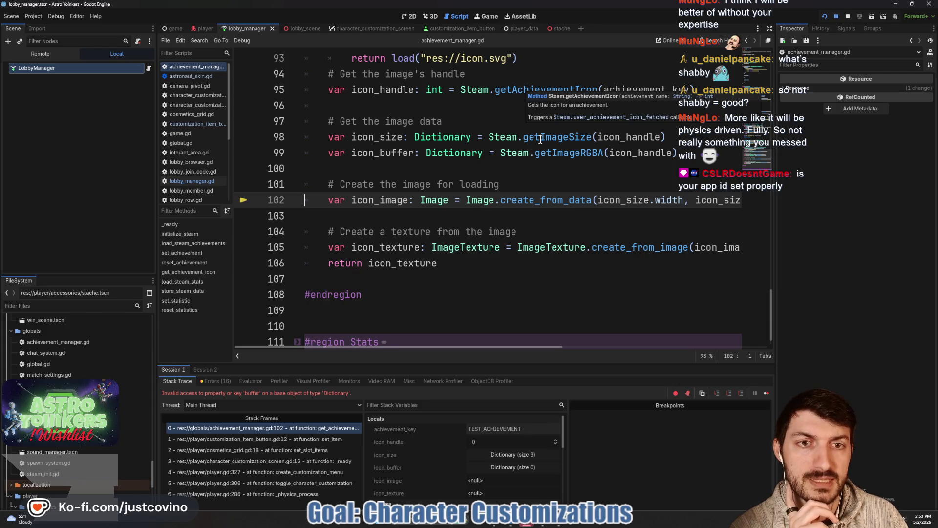
{"action": "mouse_move", "coordinate": [541, 139]}
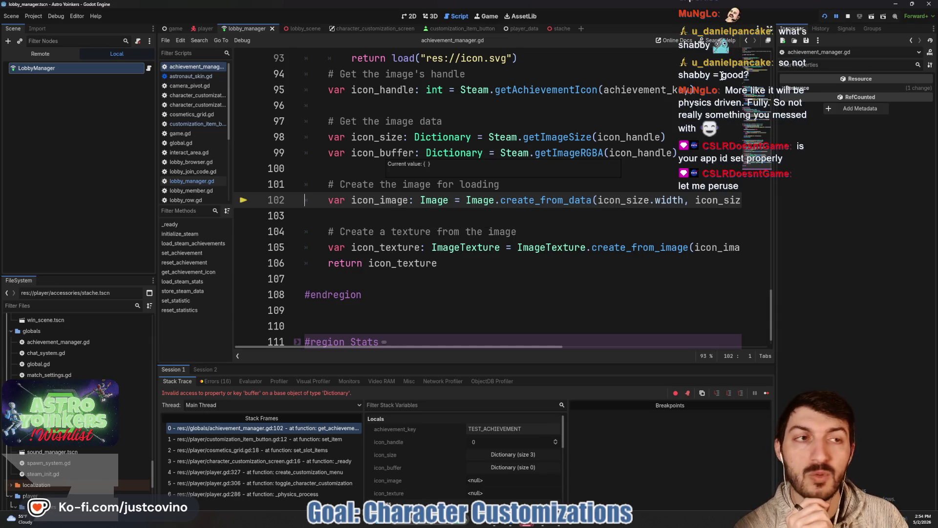
{"action": "left_click", "coordinate": [849, 17]}
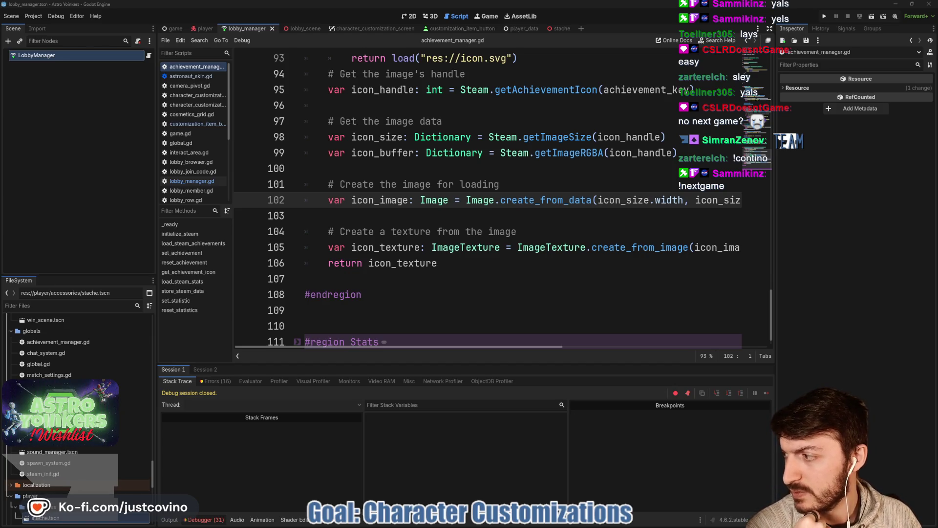
{"action": "left_click", "coordinate": [480, 288]}
Step: Run the project again and host a lobby, choosing its lobby type
{"action": "left_click", "coordinate": [825, 16]}
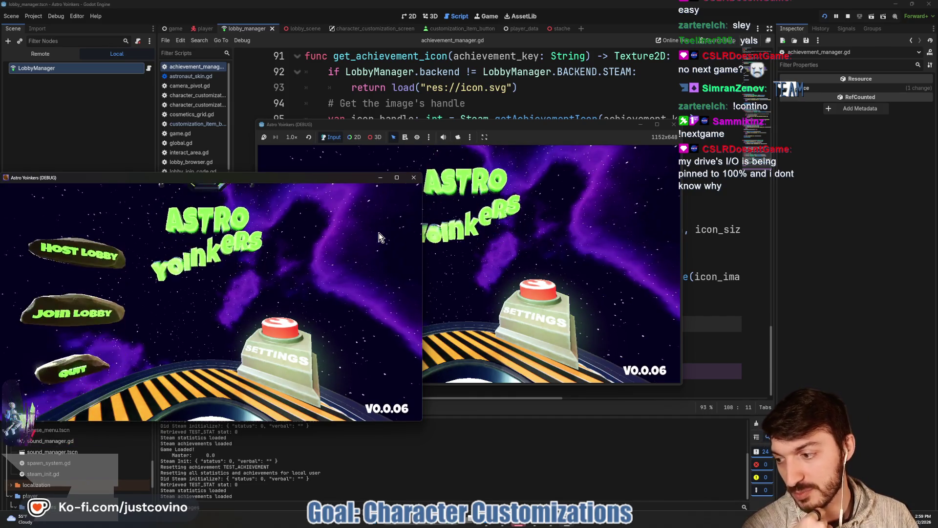
{"action": "left_click", "coordinate": [350, 222]}
{"action": "left_click", "coordinate": [459, 225]}
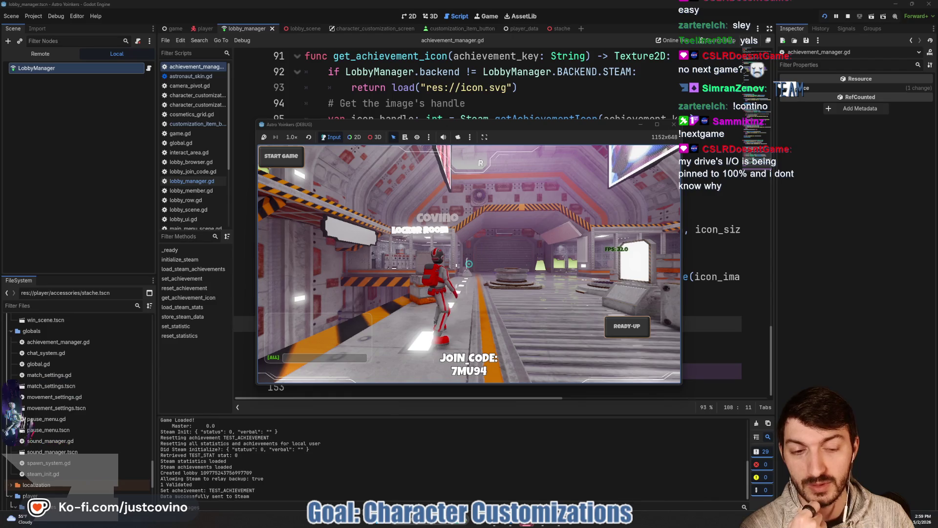
Step: Walk the character to the locker room and open customization to trigger the icon error
{"action": "key", "text": "w"}
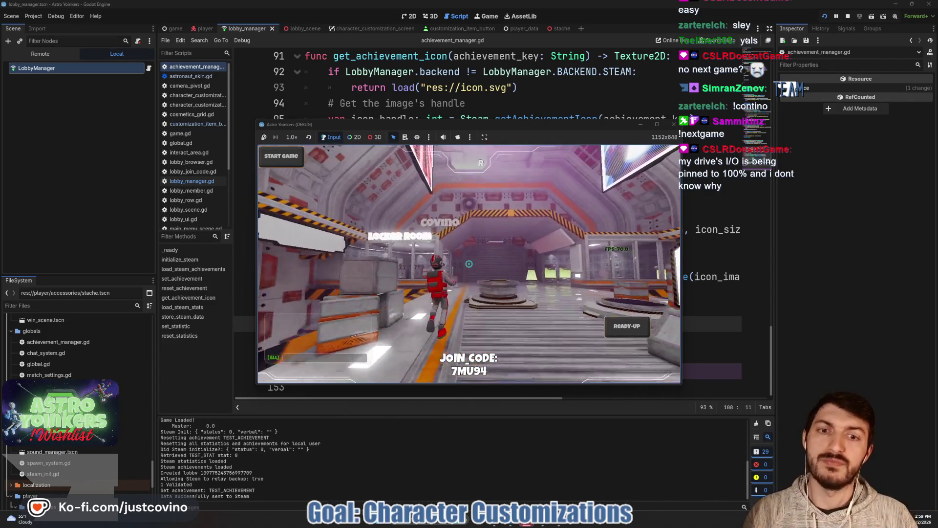
{"action": "key", "text": "w"}
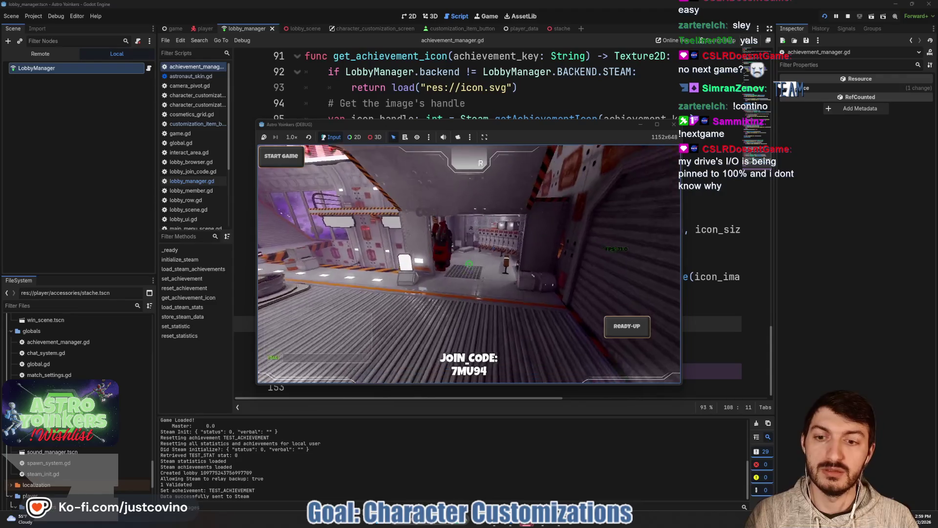
{"action": "key", "text": "w"}
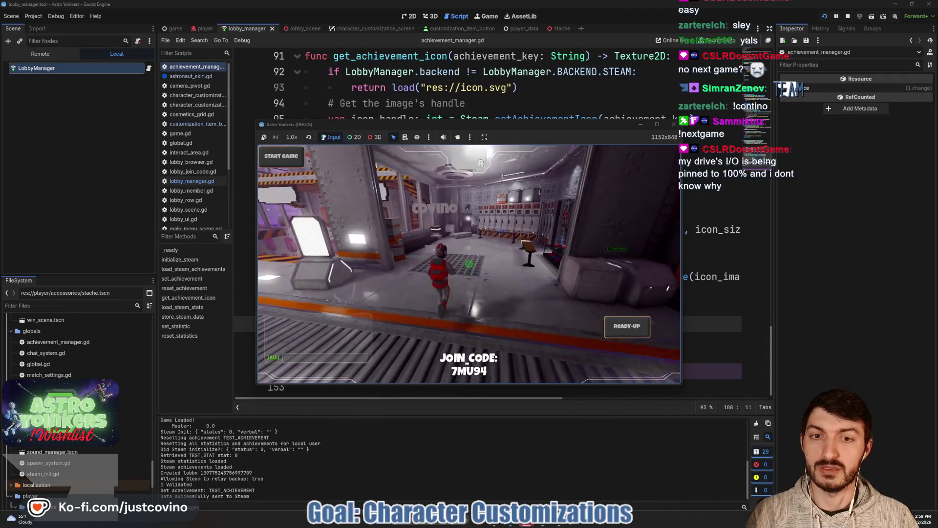
{"action": "key", "text": "e"}
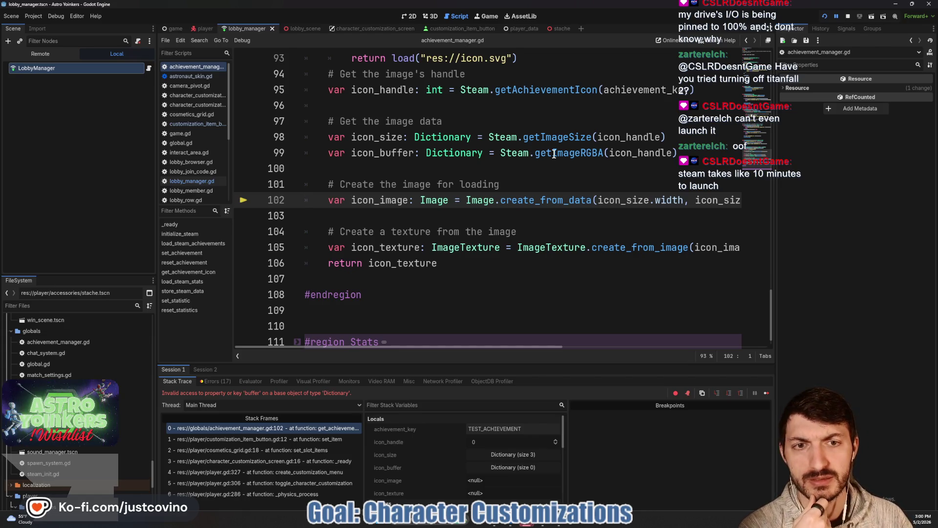
Step: Read the icon_buffer and icon_size debugger values, showing an icon size of 0 by 0
{"action": "mouse_move", "coordinate": [555, 155]}
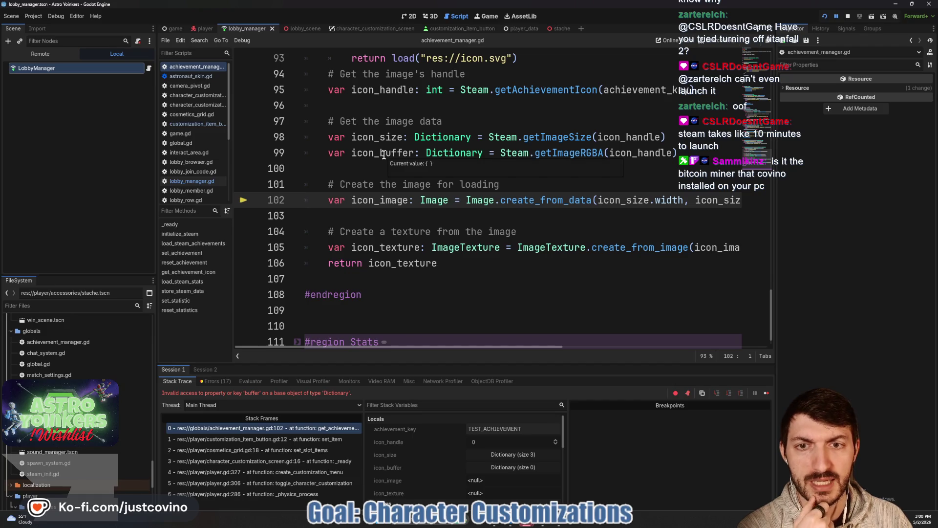
{"action": "mouse_move", "coordinate": [386, 138]}
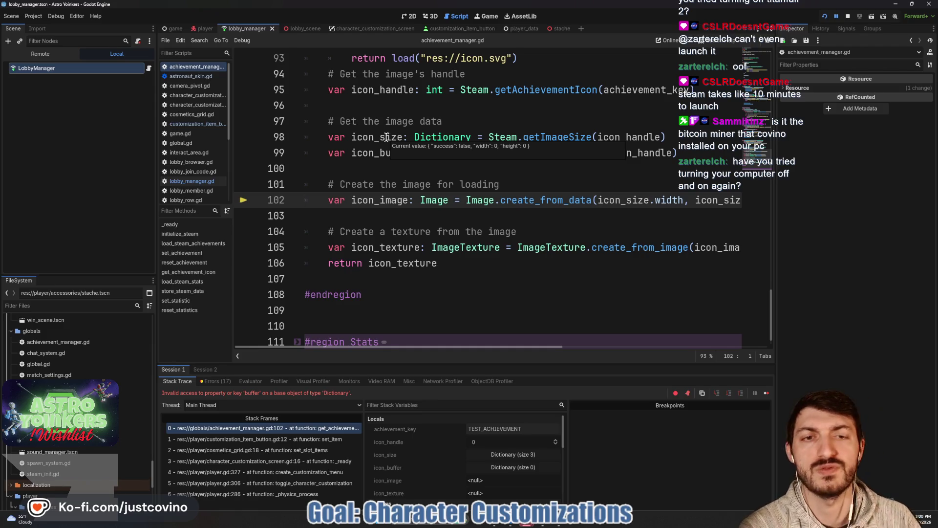
{"action": "mouse_move", "coordinate": [551, 135]}
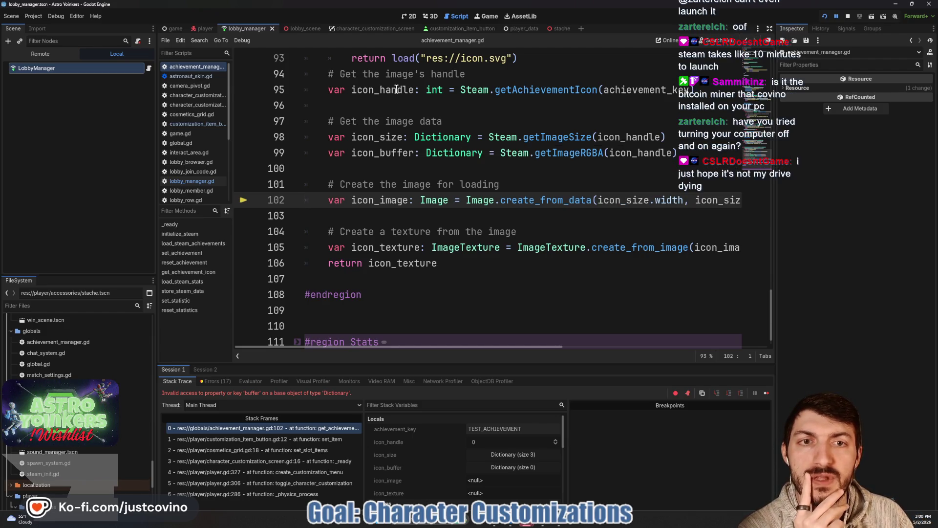
{"action": "mouse_move", "coordinate": [553, 89]}
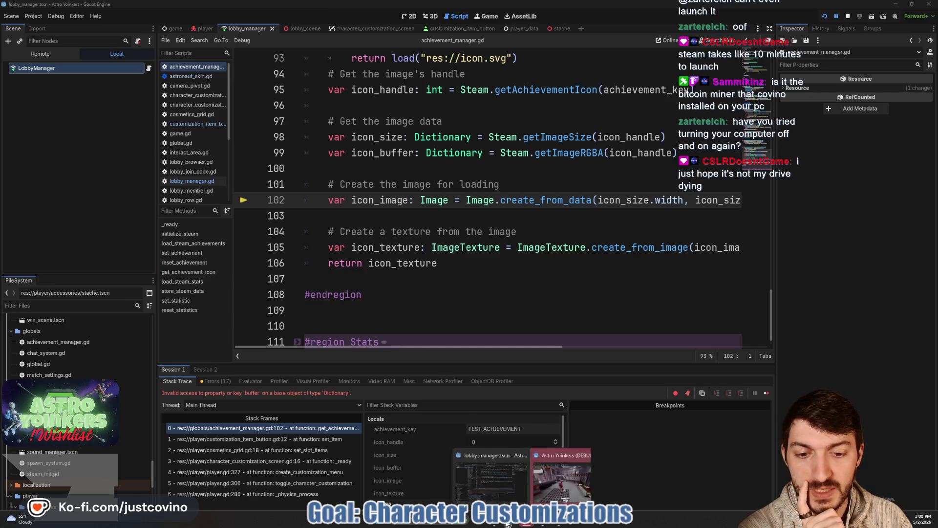
Step: Search the web for 'godot steam' in a new browser tab
{"action": "left_click", "coordinate": [510, 524]}
{"action": "left_click", "coordinate": [192, 29]}
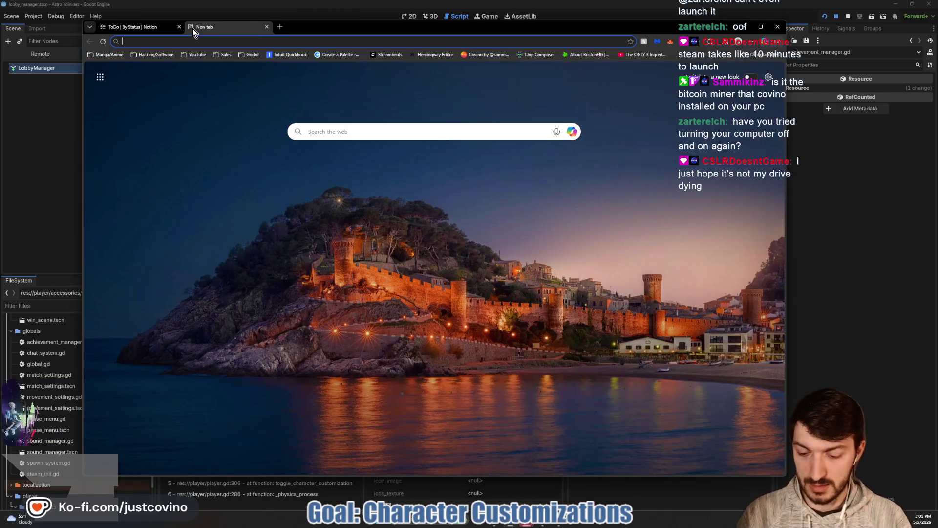
{"action": "type", "text": "godot steam"}
{"action": "key", "text": "Return"}
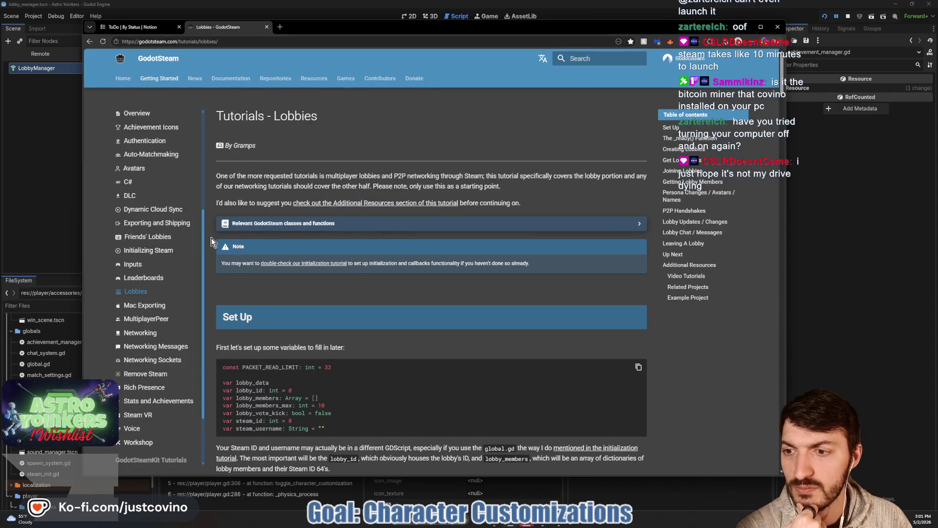
Step: Open the GodotSteam Stats and Achievements tutorial and skim its Setting Statistics code
{"action": "scroll", "coordinate": [316, 270], "scroll_direction": "down", "scroll_amount": 1}
{"action": "scroll", "coordinate": [157, 234], "scroll_direction": "down", "scroll_amount": 2}
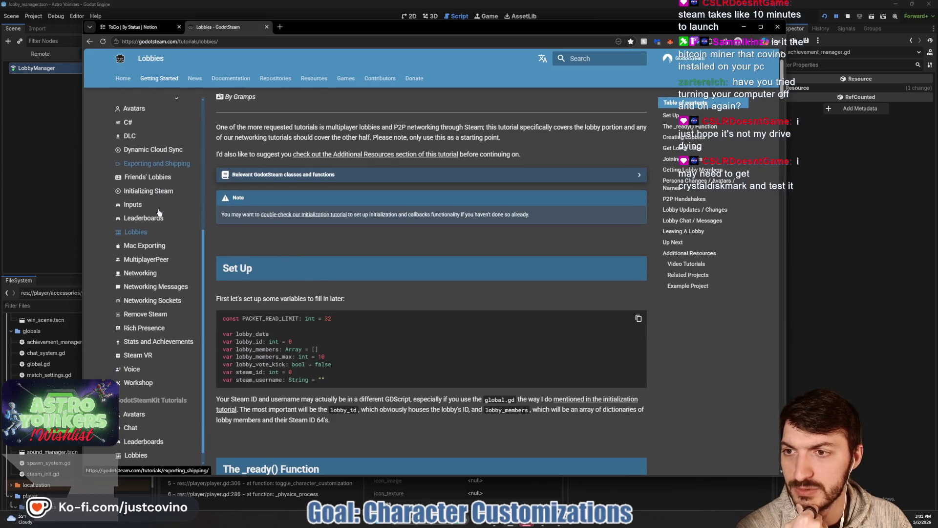
{"action": "left_click", "coordinate": [158, 330]}
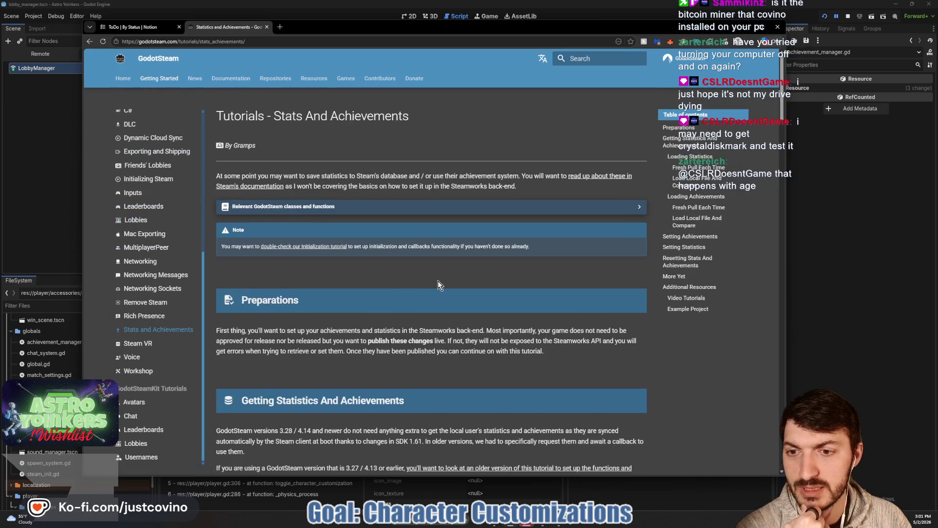
{"action": "scroll", "coordinate": [434, 279], "scroll_direction": "down", "scroll_amount": 3}
{"action": "scroll", "coordinate": [434, 280], "scroll_direction": "down", "scroll_amount": 8}
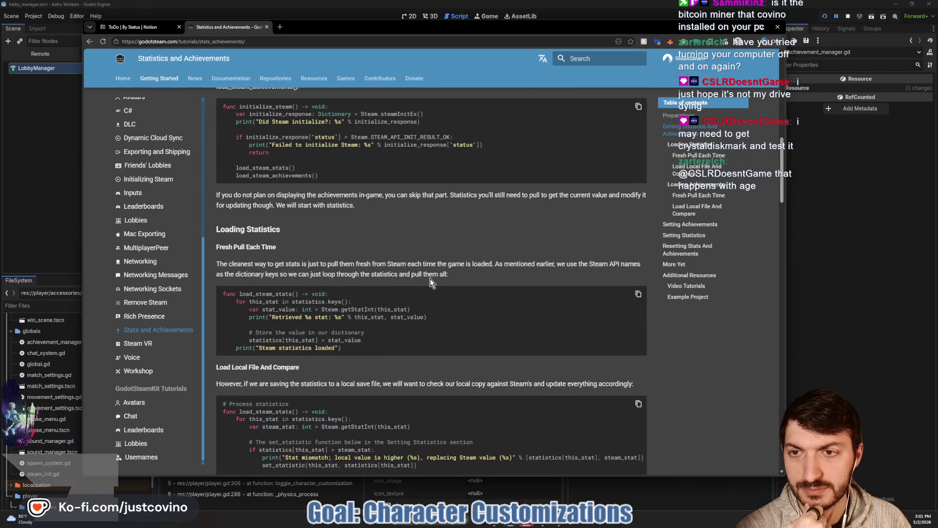
{"action": "scroll", "coordinate": [429, 277], "scroll_direction": "down", "scroll_amount": 15}
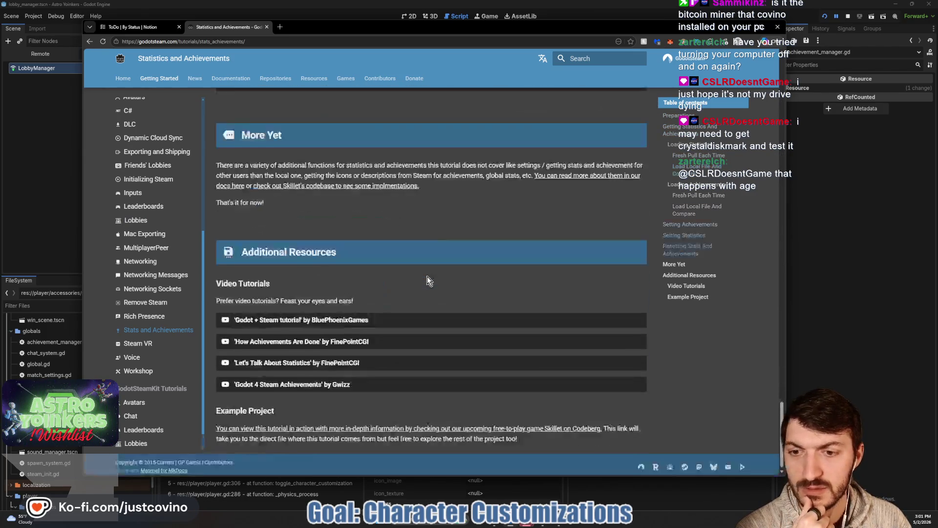
Step: Review the Loading Stats and Load Local File And Compare examples, then return to Godot
{"action": "scroll", "coordinate": [427, 277], "scroll_direction": "up", "scroll_amount": 5}
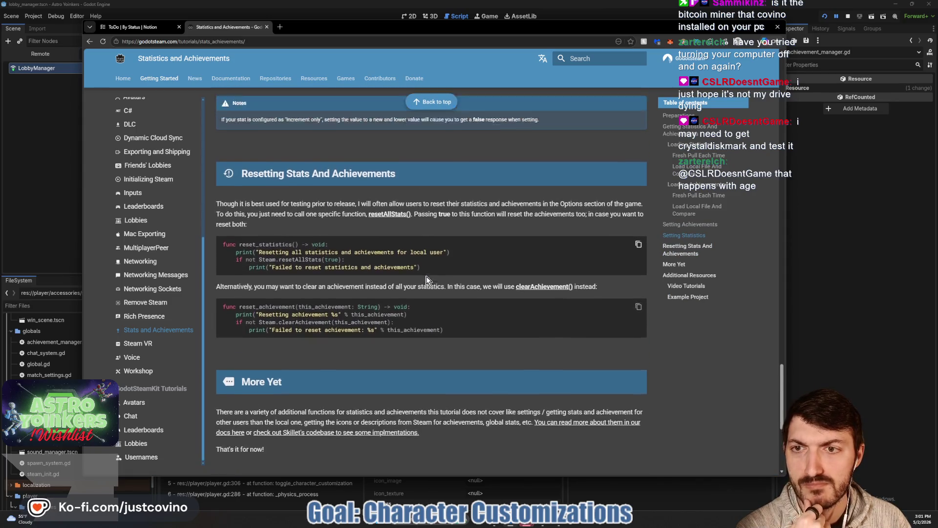
{"action": "scroll", "coordinate": [423, 275], "scroll_direction": "down", "scroll_amount": 5}
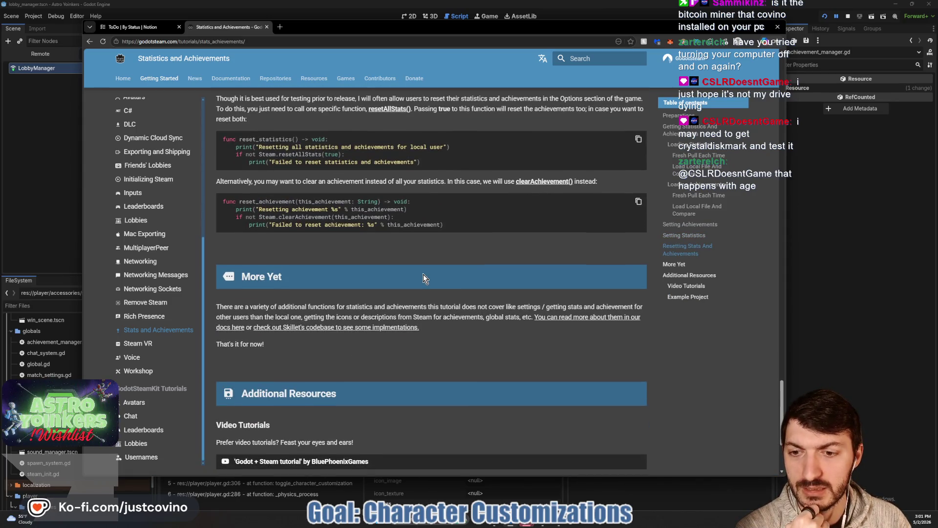
{"action": "scroll", "coordinate": [423, 275], "scroll_direction": "up", "scroll_amount": 4}
{"action": "scroll", "coordinate": [423, 277], "scroll_direction": "up", "scroll_amount": 5}
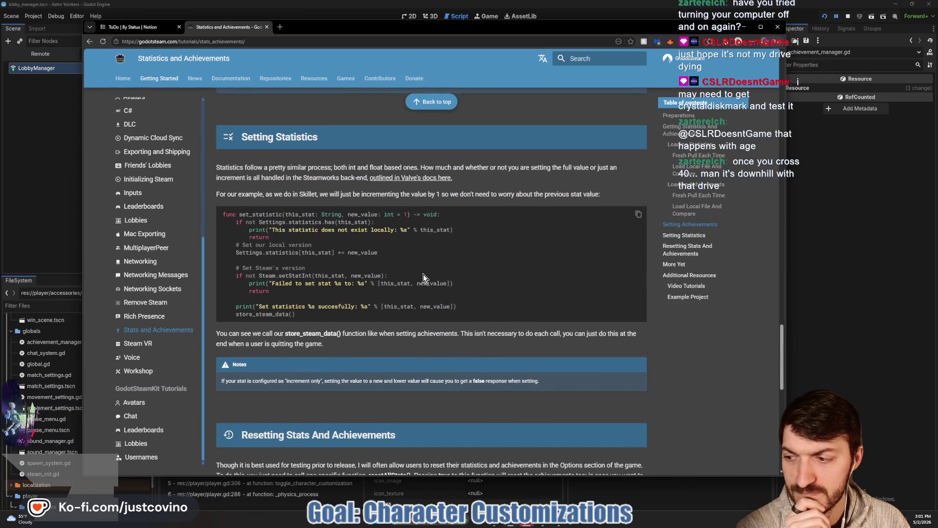
{"action": "scroll", "coordinate": [423, 274], "scroll_direction": "up", "scroll_amount": 4}
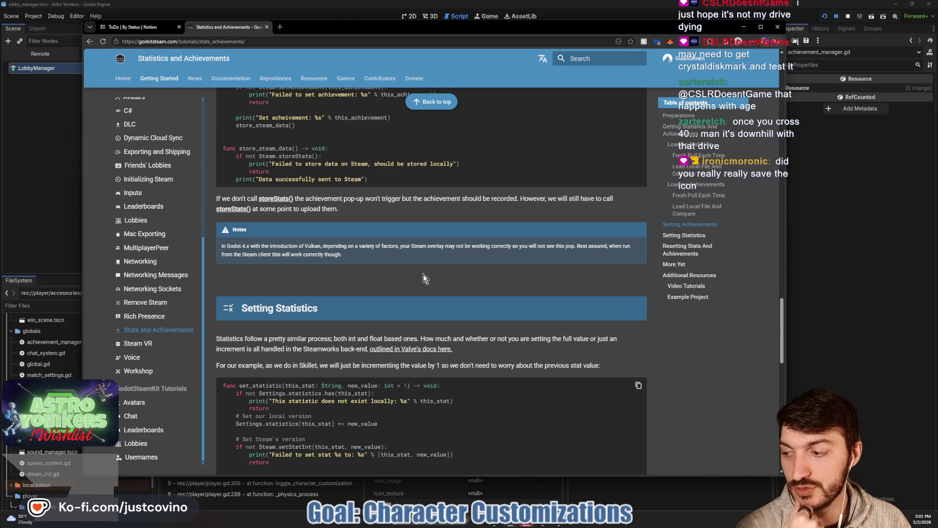
{"action": "scroll", "coordinate": [423, 279], "scroll_direction": "up", "scroll_amount": 2}
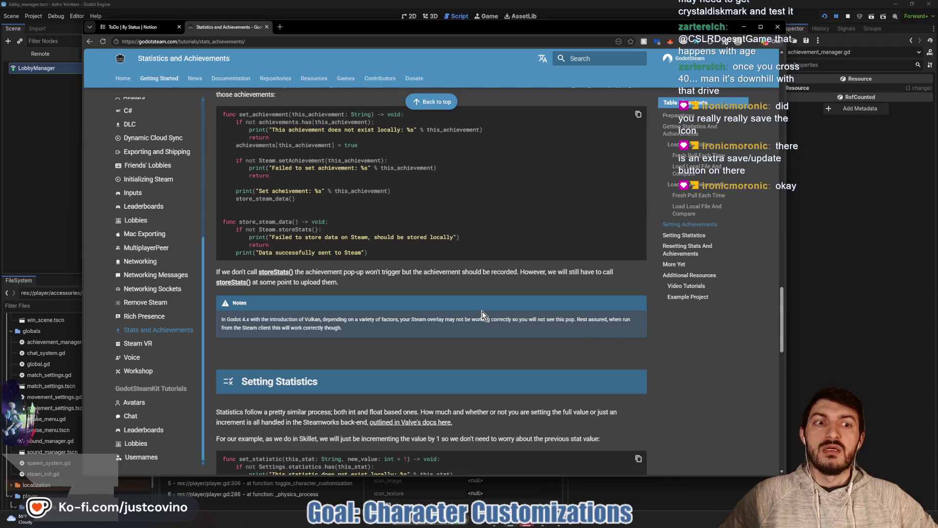
{"action": "scroll", "coordinate": [474, 309], "scroll_direction": "up", "scroll_amount": 3}
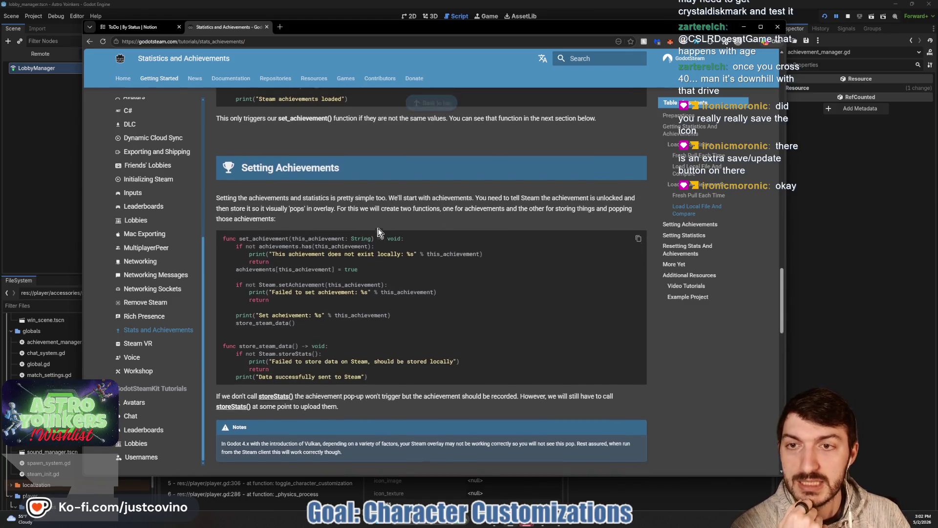
{"action": "scroll", "coordinate": [374, 236], "scroll_direction": "up", "scroll_amount": 4}
{"action": "scroll", "coordinate": [367, 252], "scroll_direction": "up", "scroll_amount": 3}
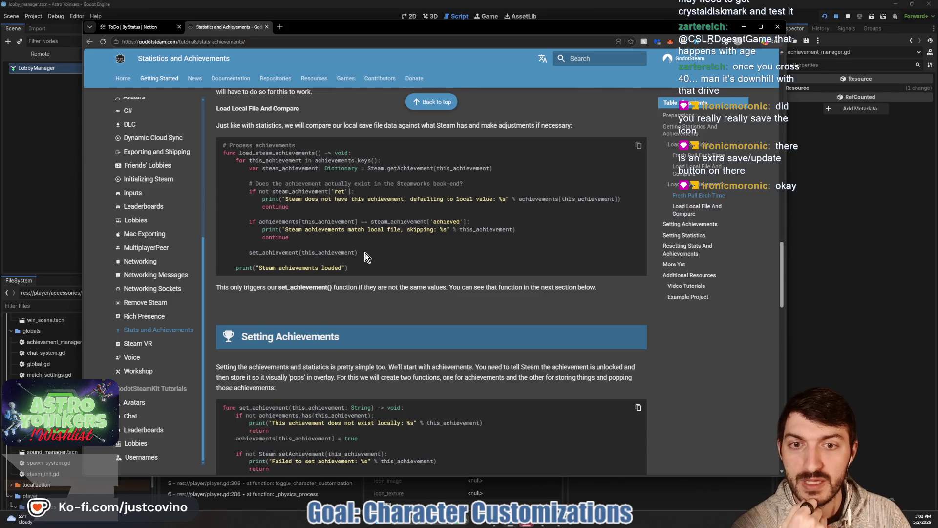
{"action": "scroll", "coordinate": [366, 255], "scroll_direction": "up", "scroll_amount": 5}
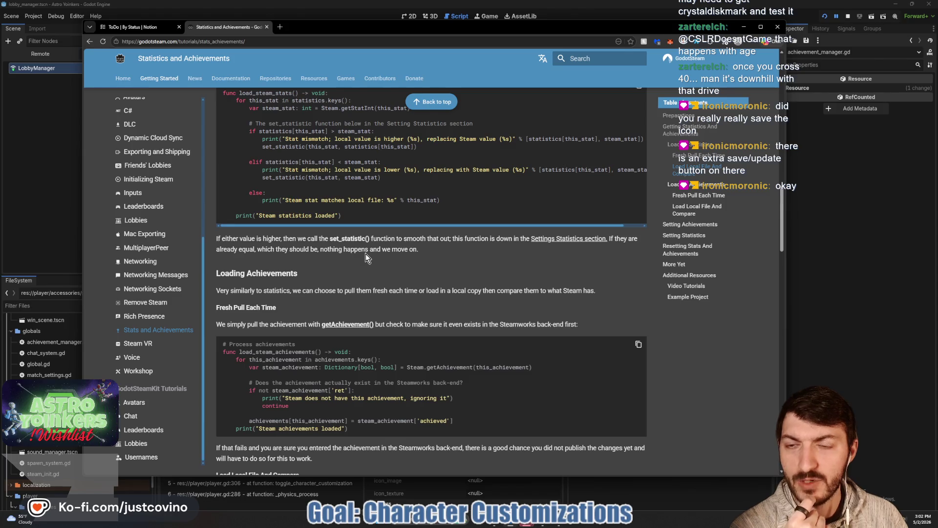
{"action": "scroll", "coordinate": [366, 253], "scroll_direction": "up", "scroll_amount": 1}
{"action": "scroll", "coordinate": [366, 258], "scroll_direction": "up", "scroll_amount": 2}
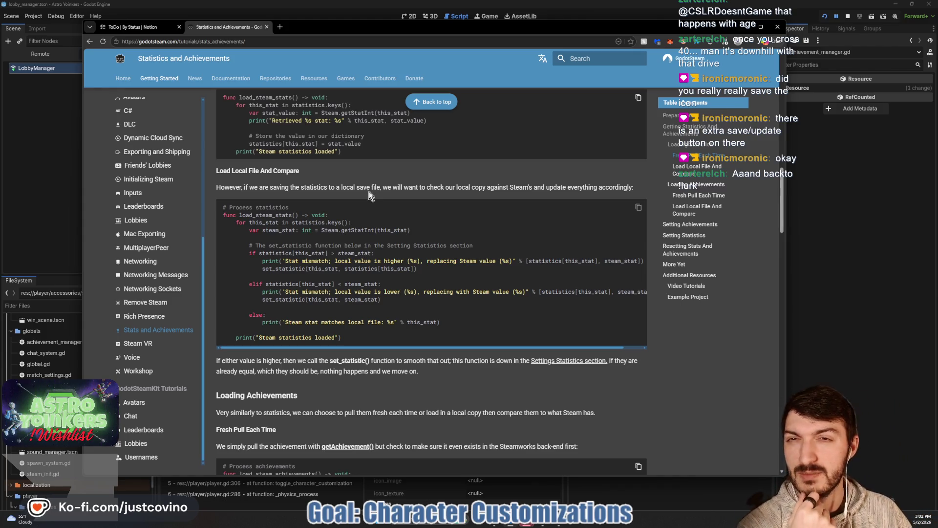
{"action": "left_click", "coordinate": [872, 221]}
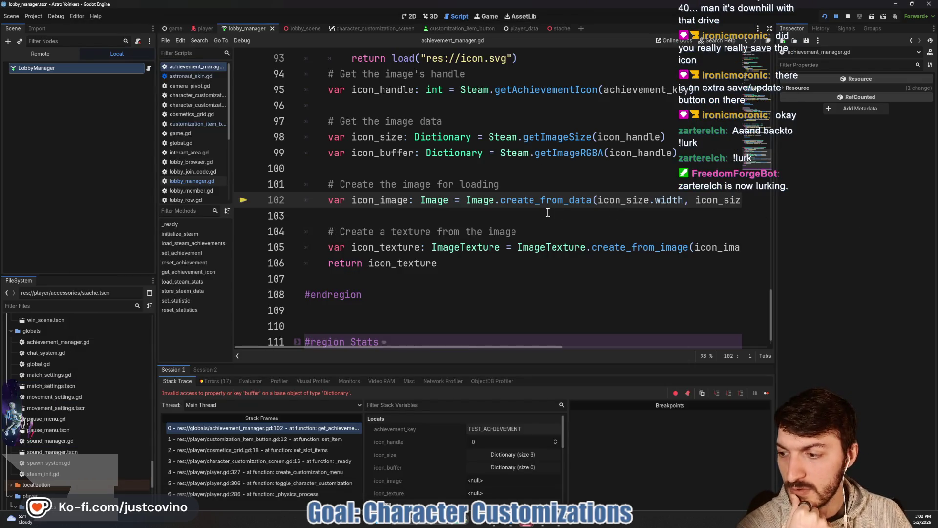
Step: Read the getAchievementIcon tooltip at line 102 of achievement_manager.gd
{"action": "mouse_move", "coordinate": [539, 93]}
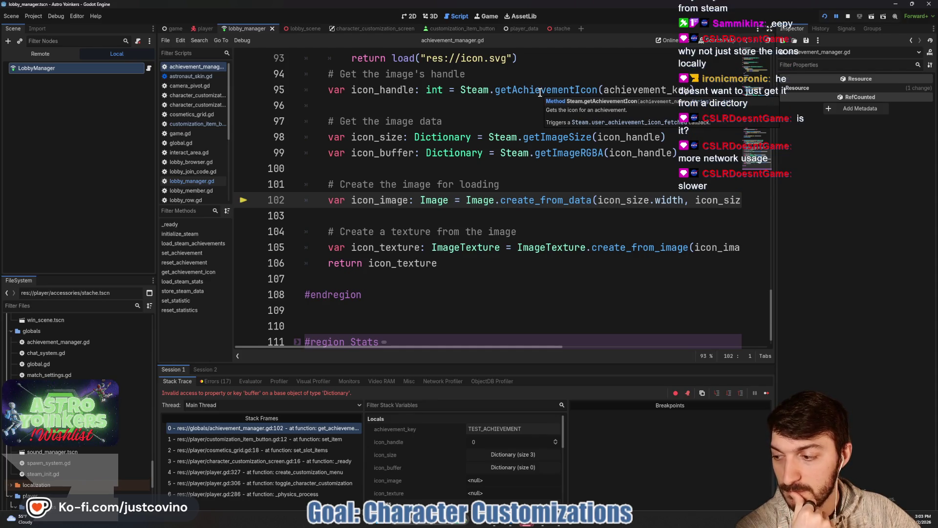
Step: Stop the paused debug run from the Godot toolbar
{"action": "left_click", "coordinate": [848, 16]}
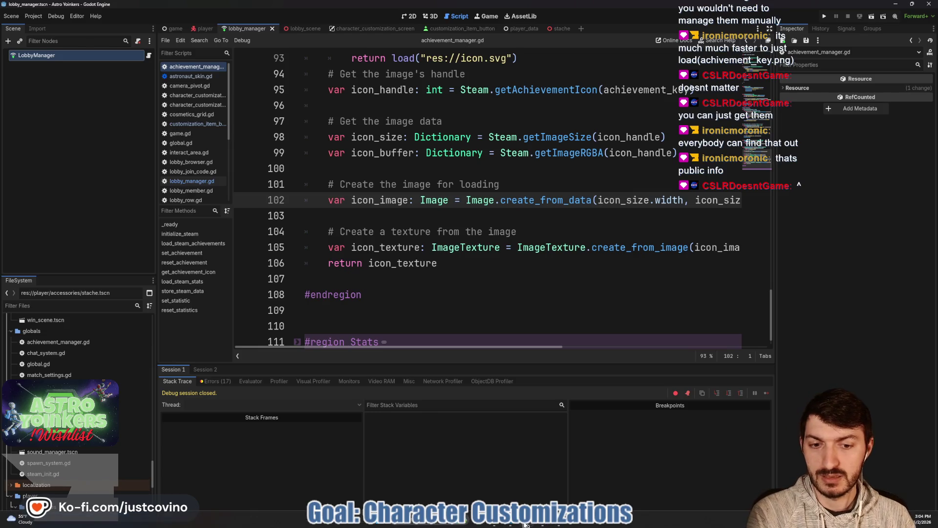
Step: Open the Astro Yoinkers Playtest page in the Steam library
{"action": "left_click", "coordinate": [511, 523]}
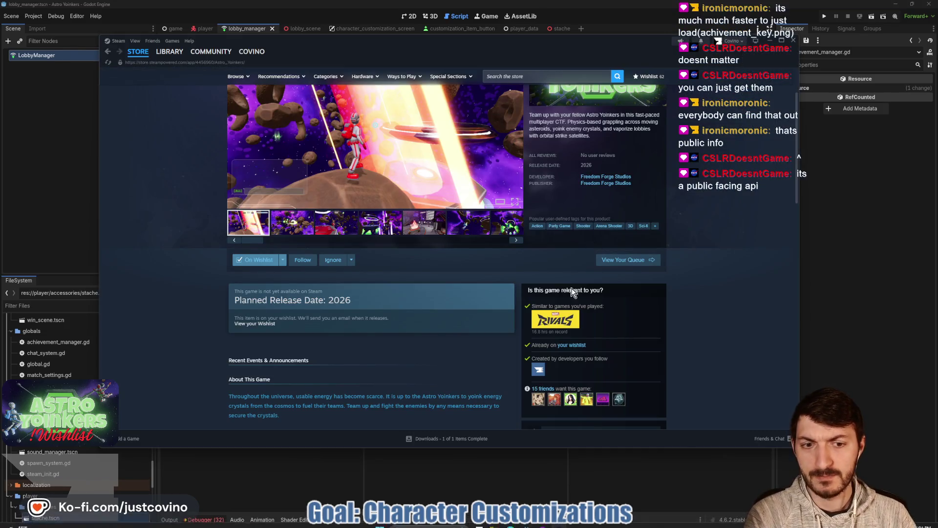
{"action": "scroll", "coordinate": [562, 317], "scroll_direction": "down", "scroll_amount": 3}
{"action": "scroll", "coordinate": [508, 171], "scroll_direction": "up", "scroll_amount": 5}
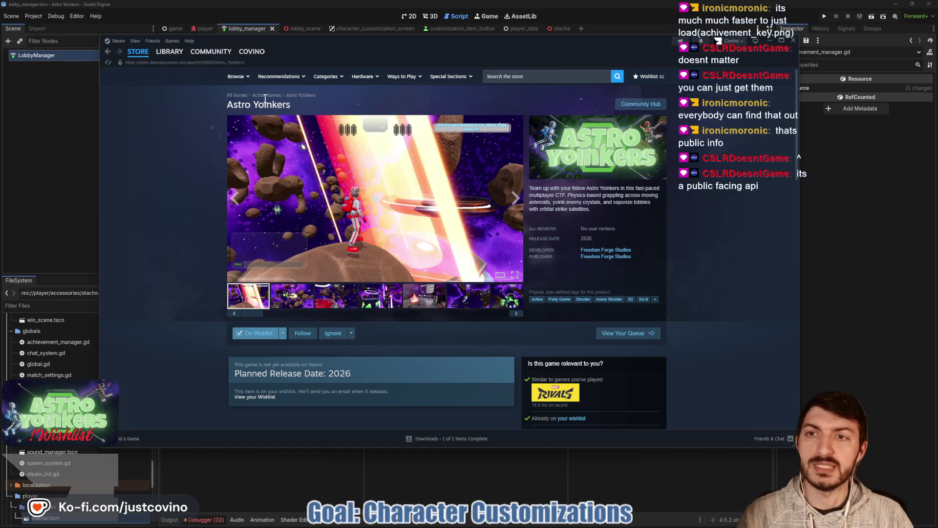
{"action": "left_click", "coordinate": [170, 52]}
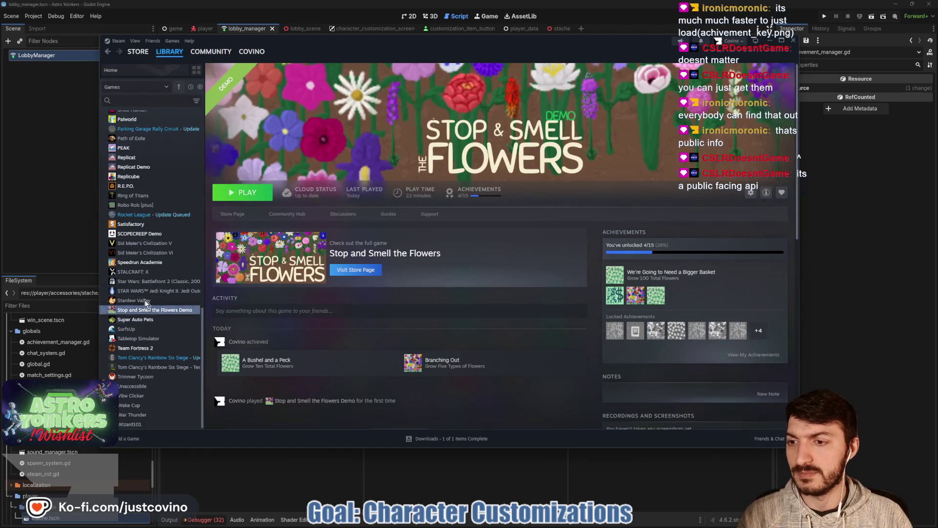
{"action": "scroll", "coordinate": [147, 274], "scroll_direction": "up", "scroll_amount": 5}
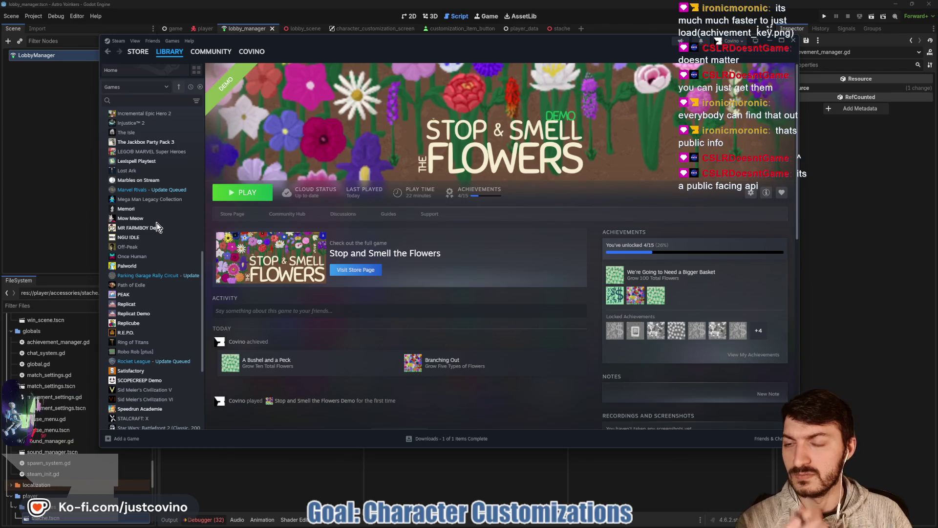
{"action": "scroll", "coordinate": [155, 198], "scroll_direction": "up", "scroll_amount": 5}
{"action": "scroll", "coordinate": [156, 196], "scroll_direction": "up", "scroll_amount": 5}
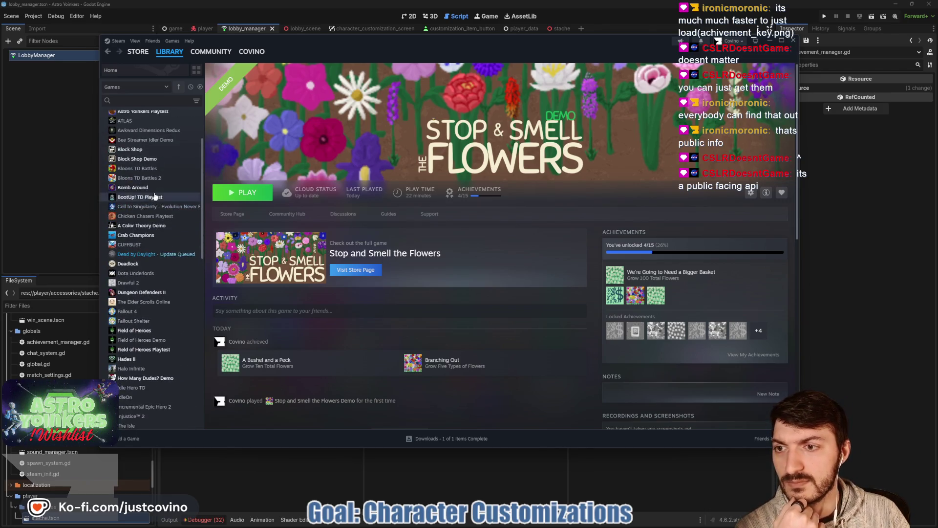
{"action": "left_click", "coordinate": [150, 179]}
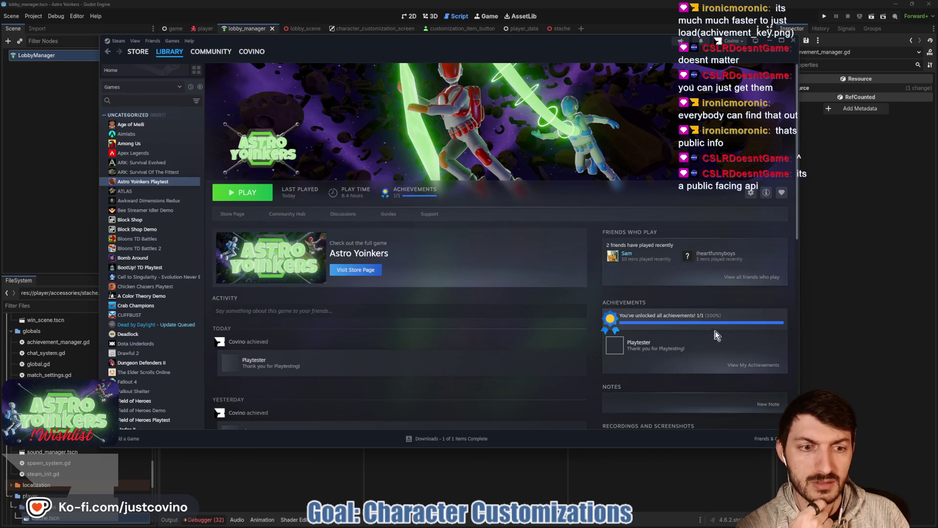
Step: View the playtest's achievement list and check the Compare to dropdown without choosing anyone
{"action": "mouse_move", "coordinate": [616, 350]}
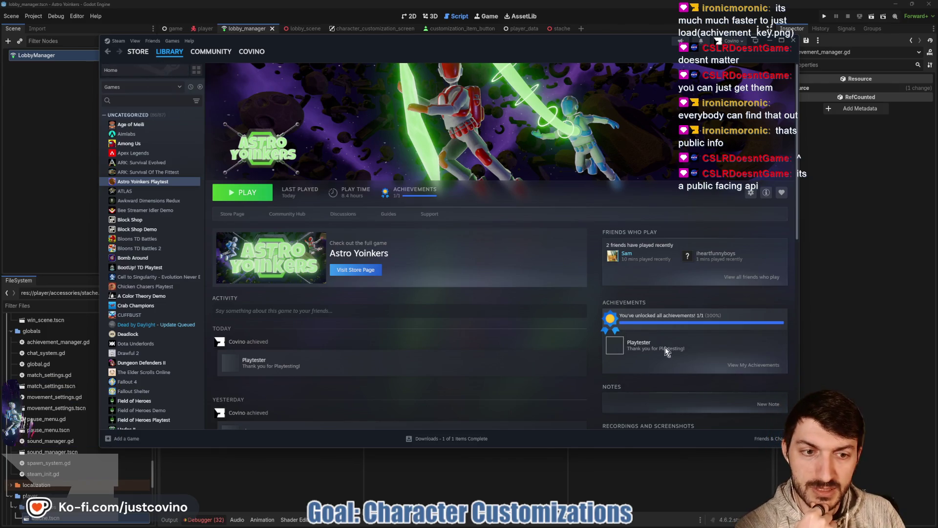
{"action": "left_click", "coordinate": [744, 365]}
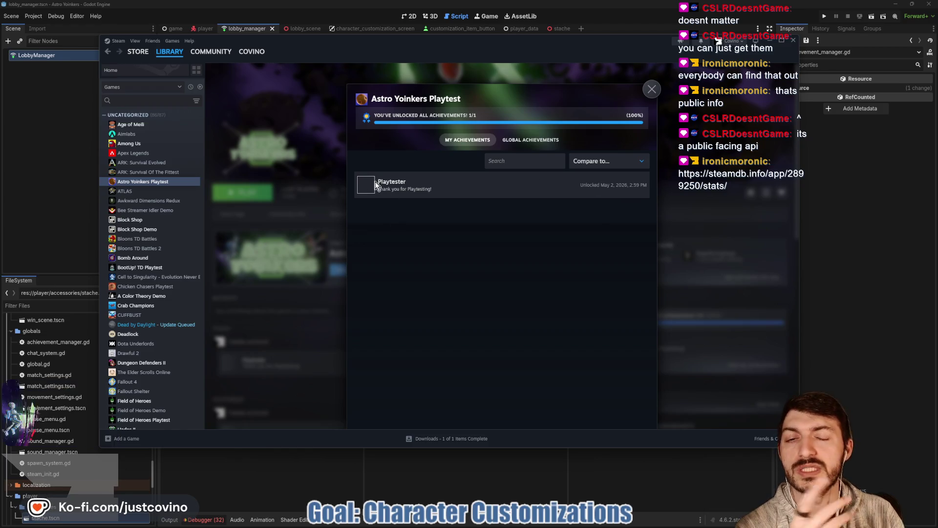
{"action": "left_click", "coordinate": [604, 162]}
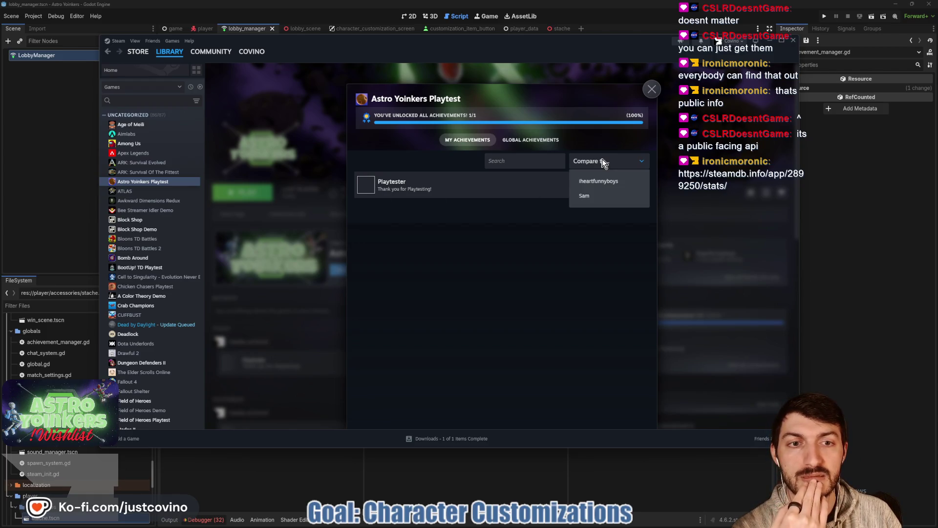
{"action": "left_click", "coordinate": [481, 181]}
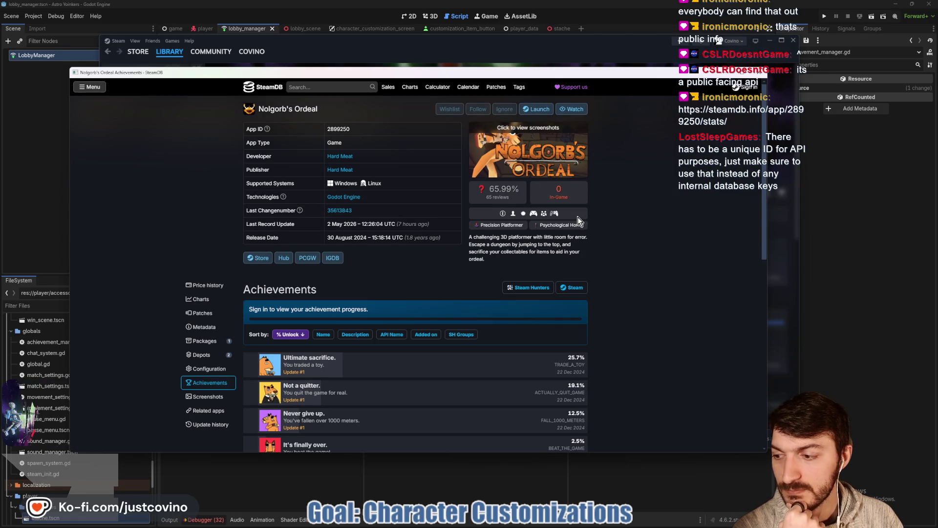
Step: Scroll Nolgorb's Ordeal's SteamDB page down to its Achievements and Stats tables
{"action": "scroll", "coordinate": [403, 258], "scroll_direction": "down", "scroll_amount": 3}
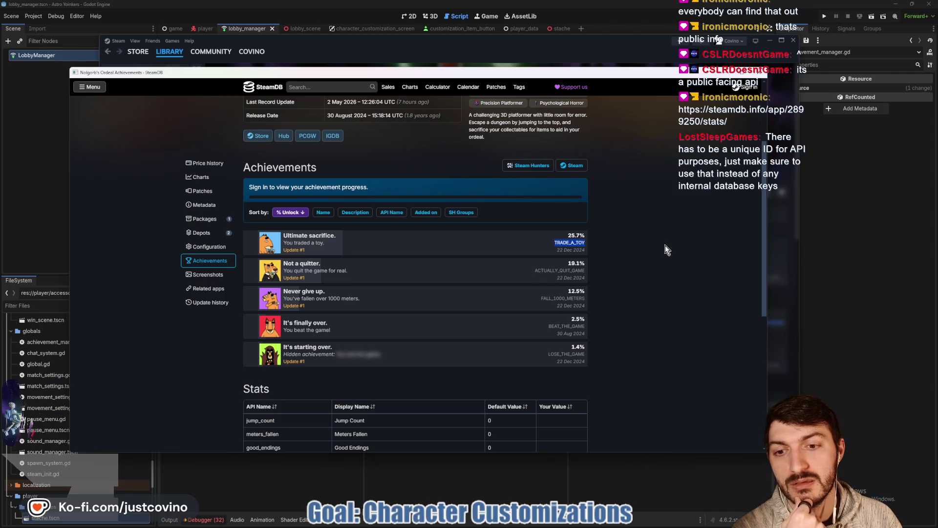
{"action": "scroll", "coordinate": [665, 249], "scroll_direction": "down", "scroll_amount": 1}
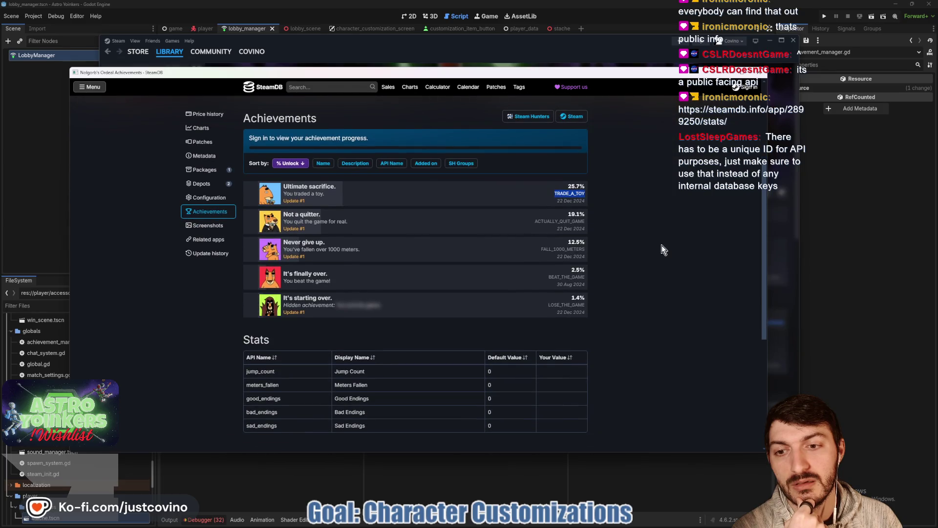